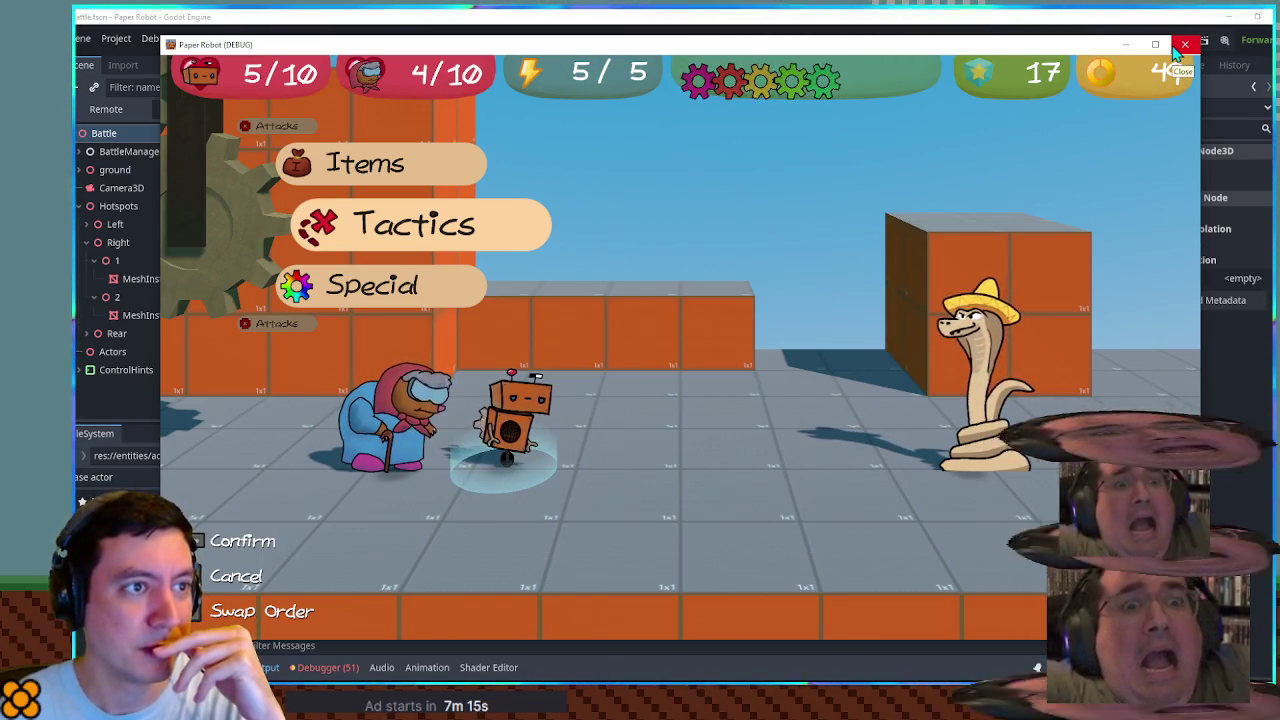
Step: Stop the running Paper Robot game by closing its debug window
{"action": "left_click", "coordinate": [1176, 50]}
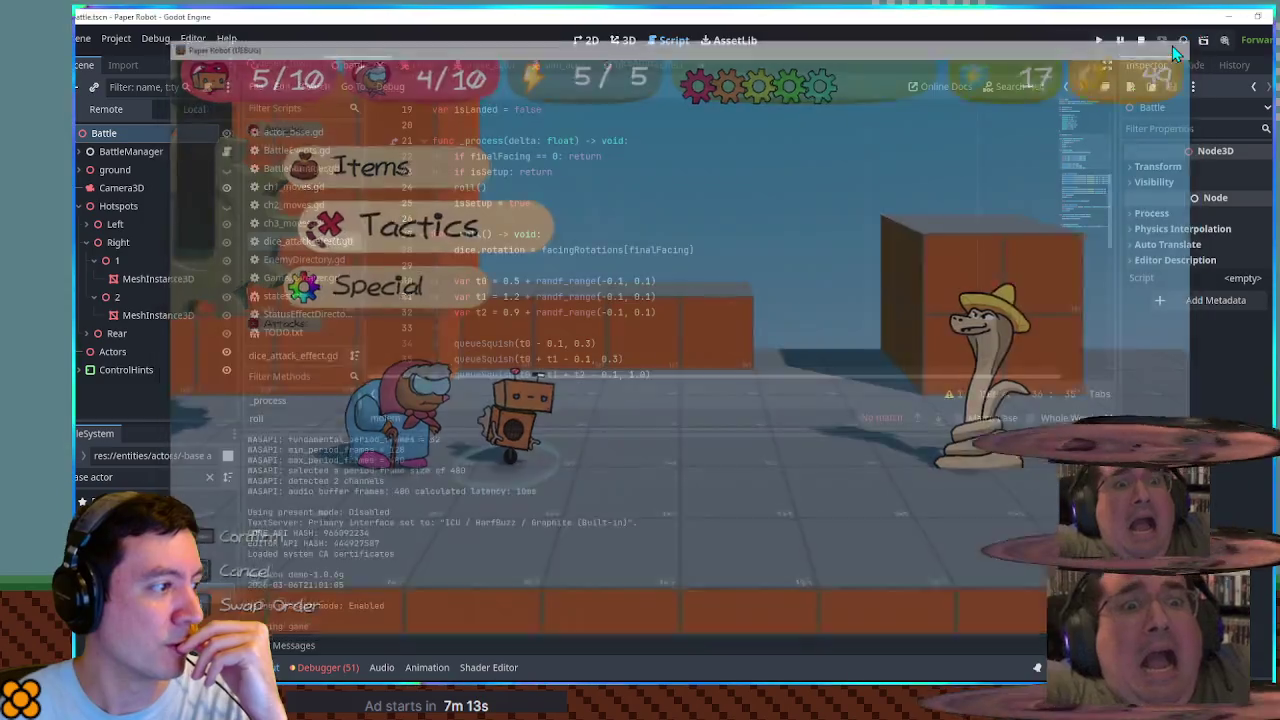
Step: Clear the FileSystem filter so the res://audio/sfx folder is visible
{"action": "scroll", "coordinate": [833, 218], "scroll_direction": "down", "scroll_amount": 2}
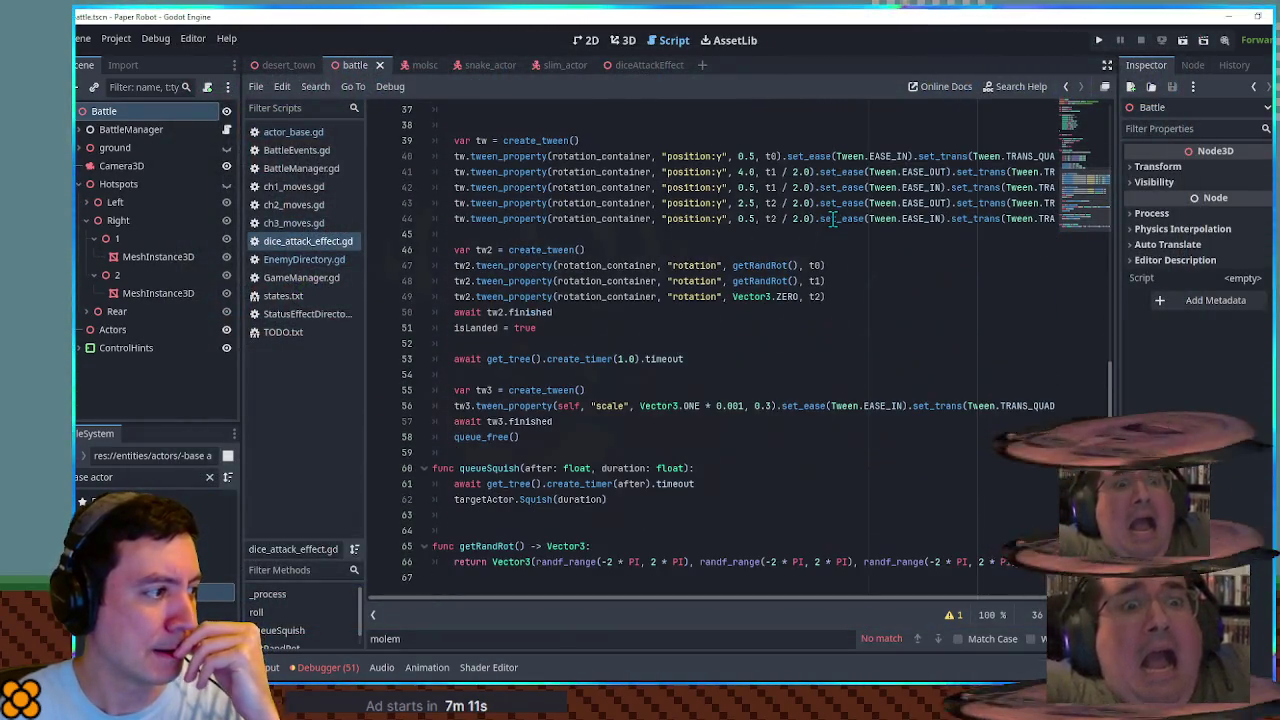
{"action": "left_click", "coordinate": [177, 477]}
{"action": "type", "text": "x"}
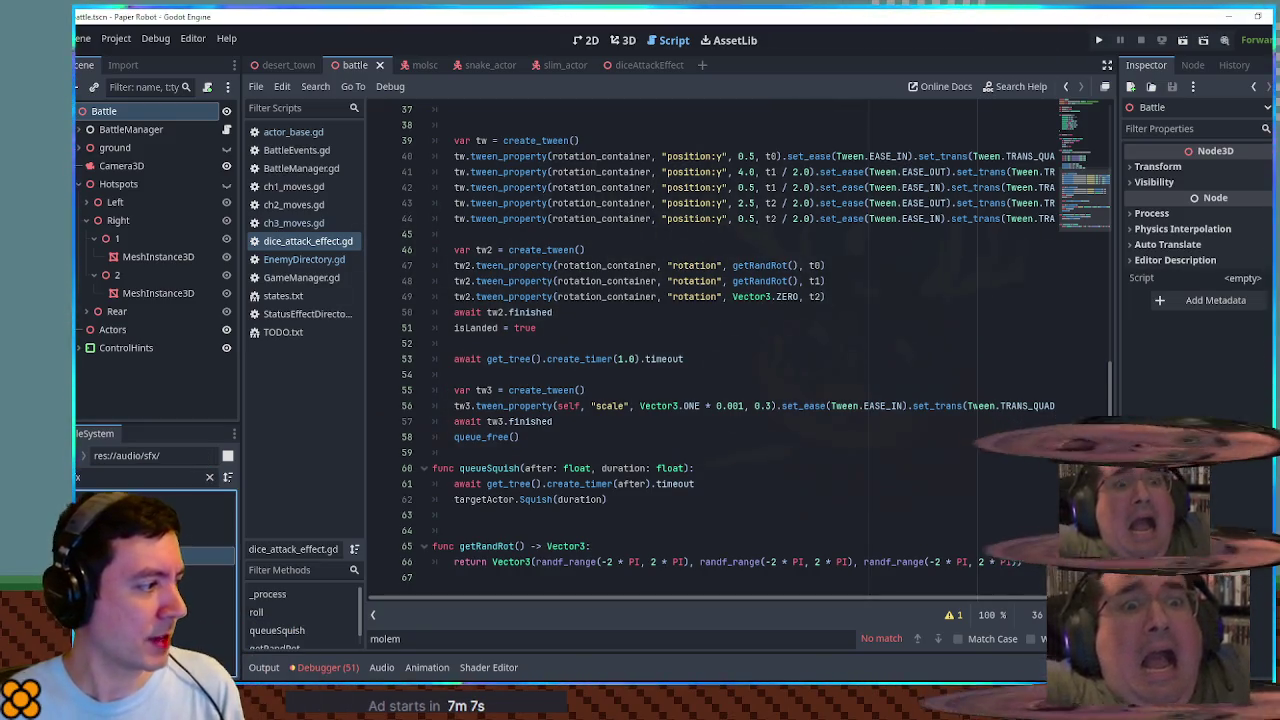
{"action": "left_click", "coordinate": [210, 478]}
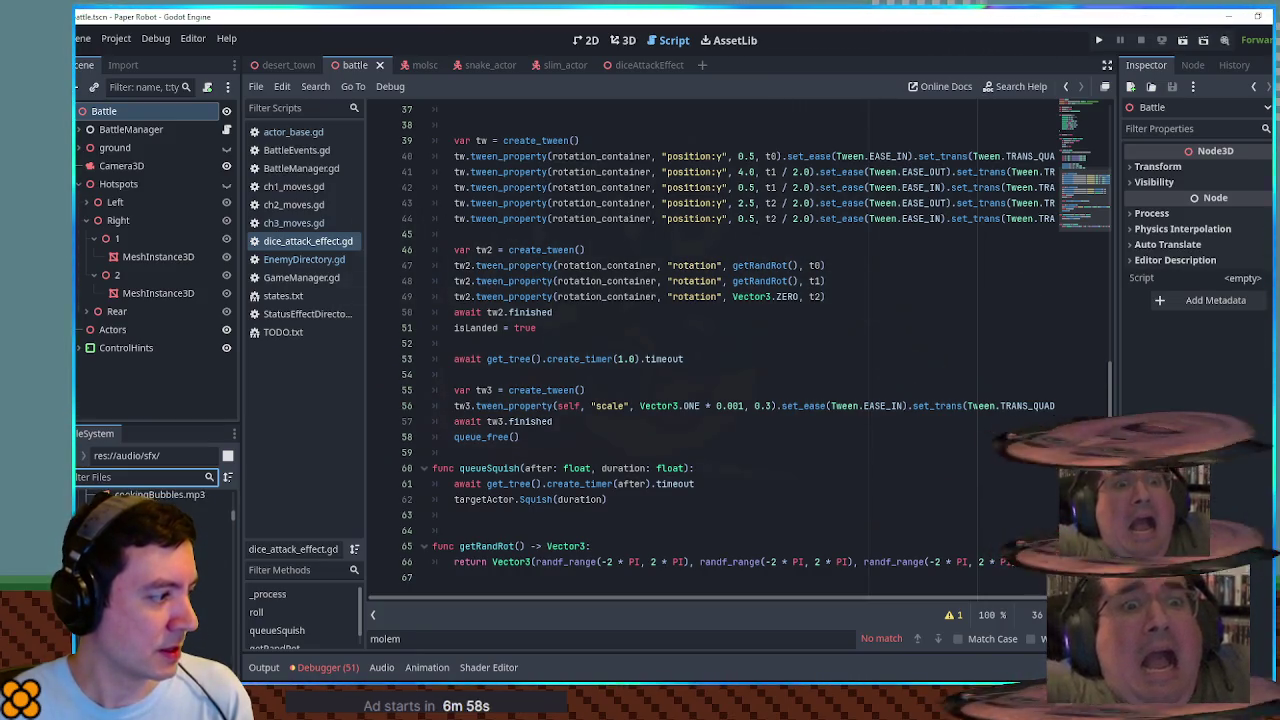
Step: Preview the earthyThud.mp3 sound in its import settings, then close them
{"action": "double_click", "coordinate": [200, 576]}
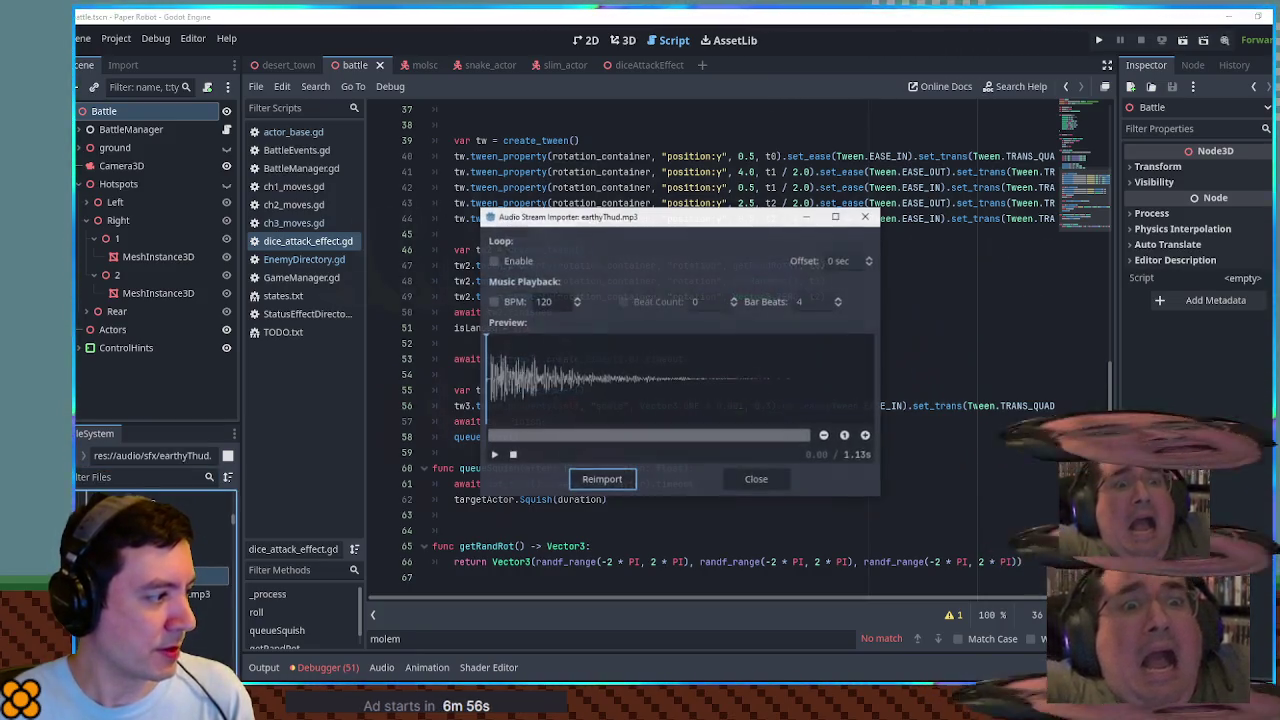
{"action": "left_click", "coordinate": [493, 455]}
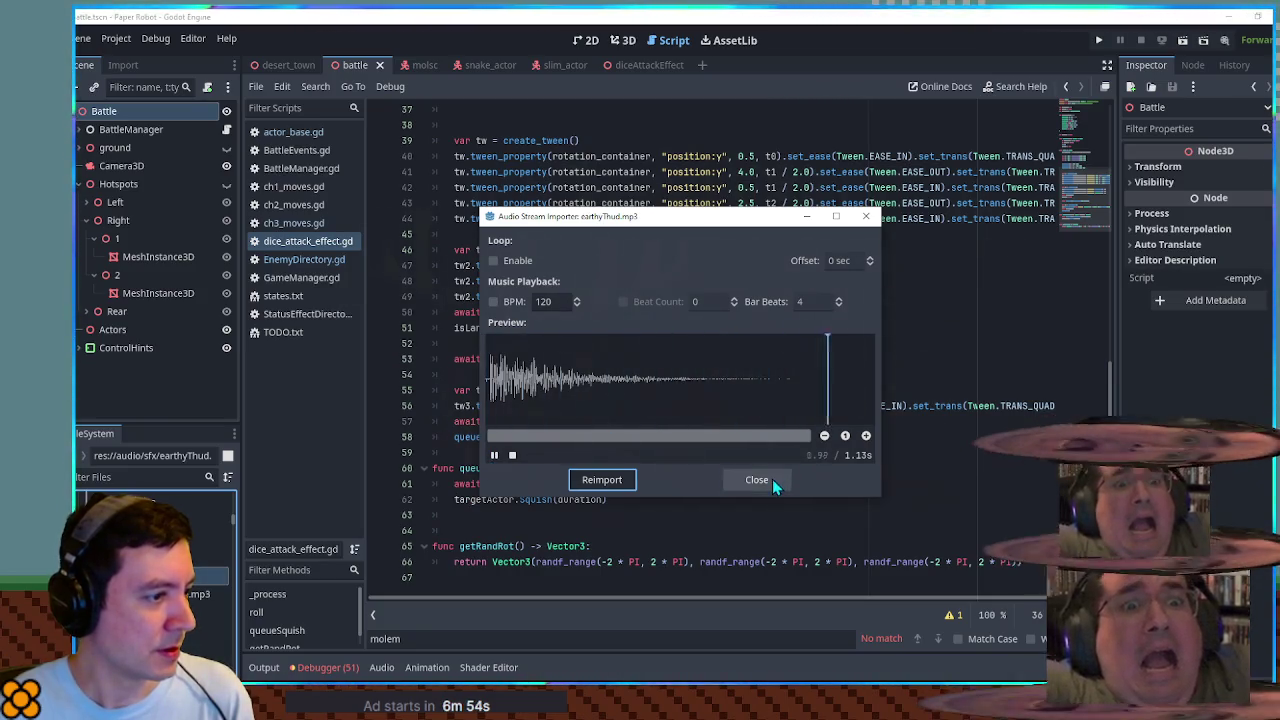
{"action": "left_click", "coordinate": [770, 479]}
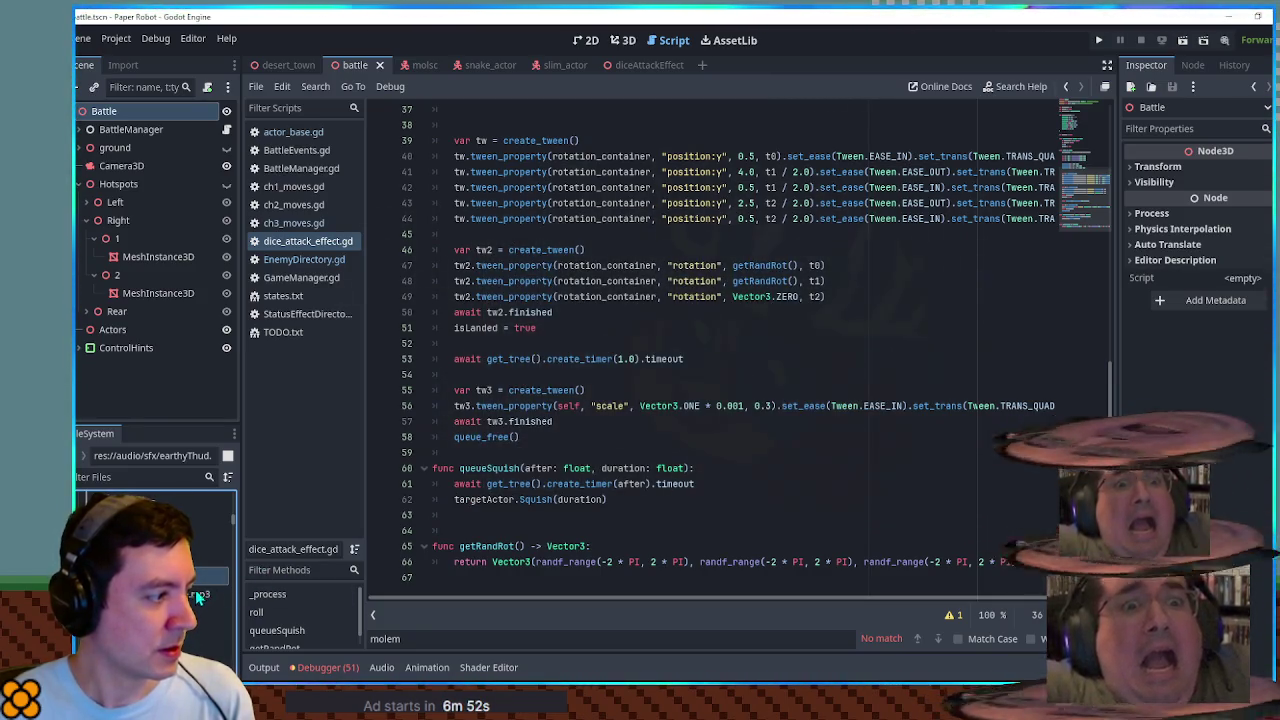
{"action": "mouse_move", "coordinate": [192, 596]}
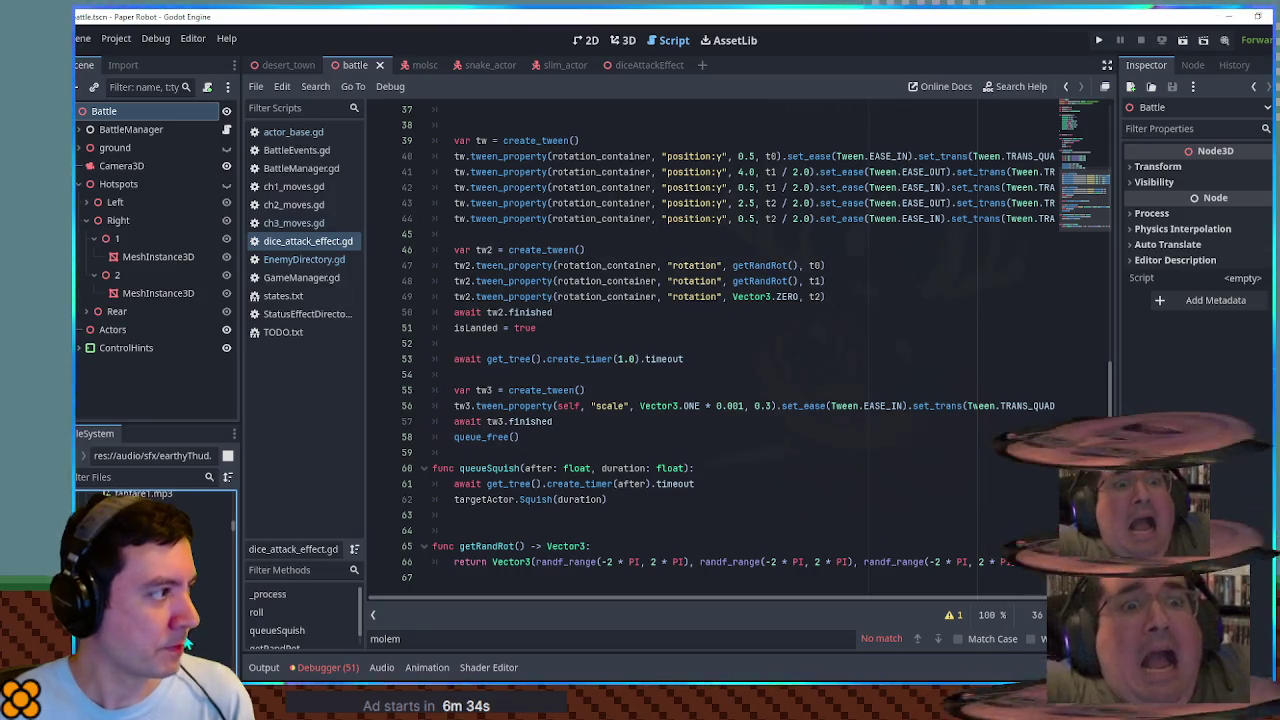
Step: Add an EarthyThud player for earthyThud.mp3 under DiceAttackEffect, routed to the SFX bus
{"action": "left_click", "coordinate": [640, 65]}
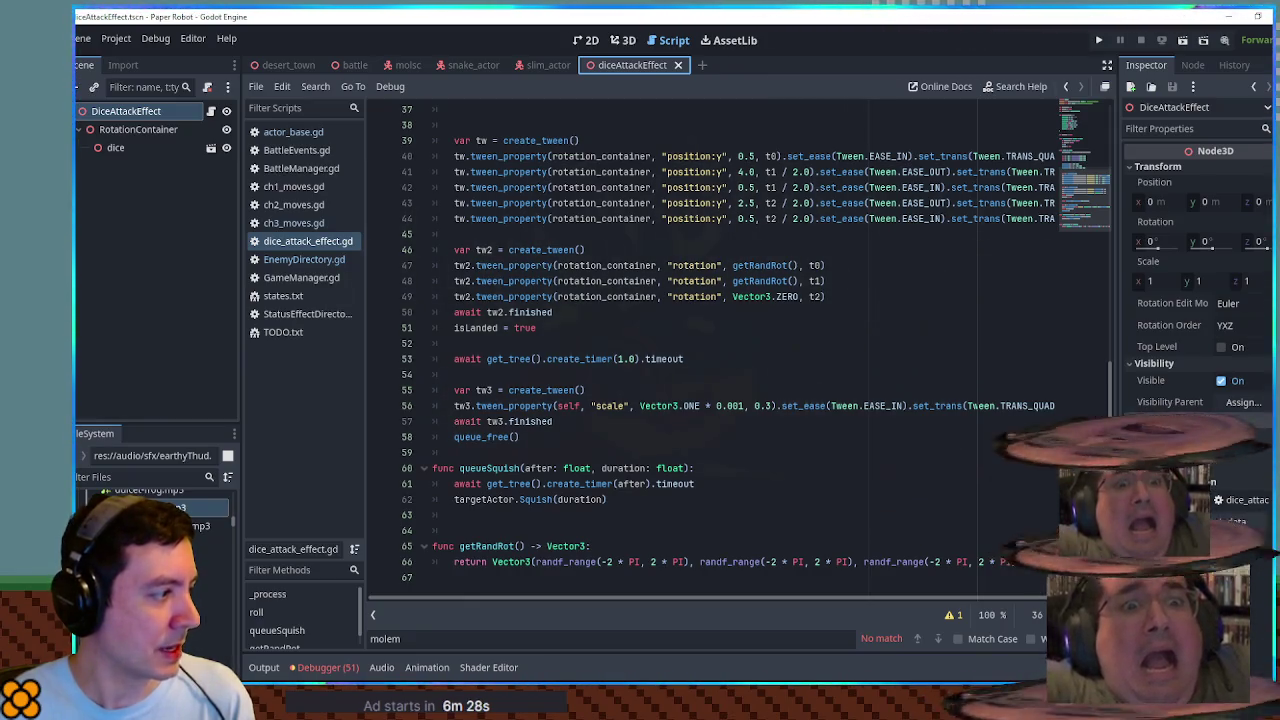
{"action": "left_click_drag", "start_coordinate": [160, 508], "coordinate": [126, 111]}
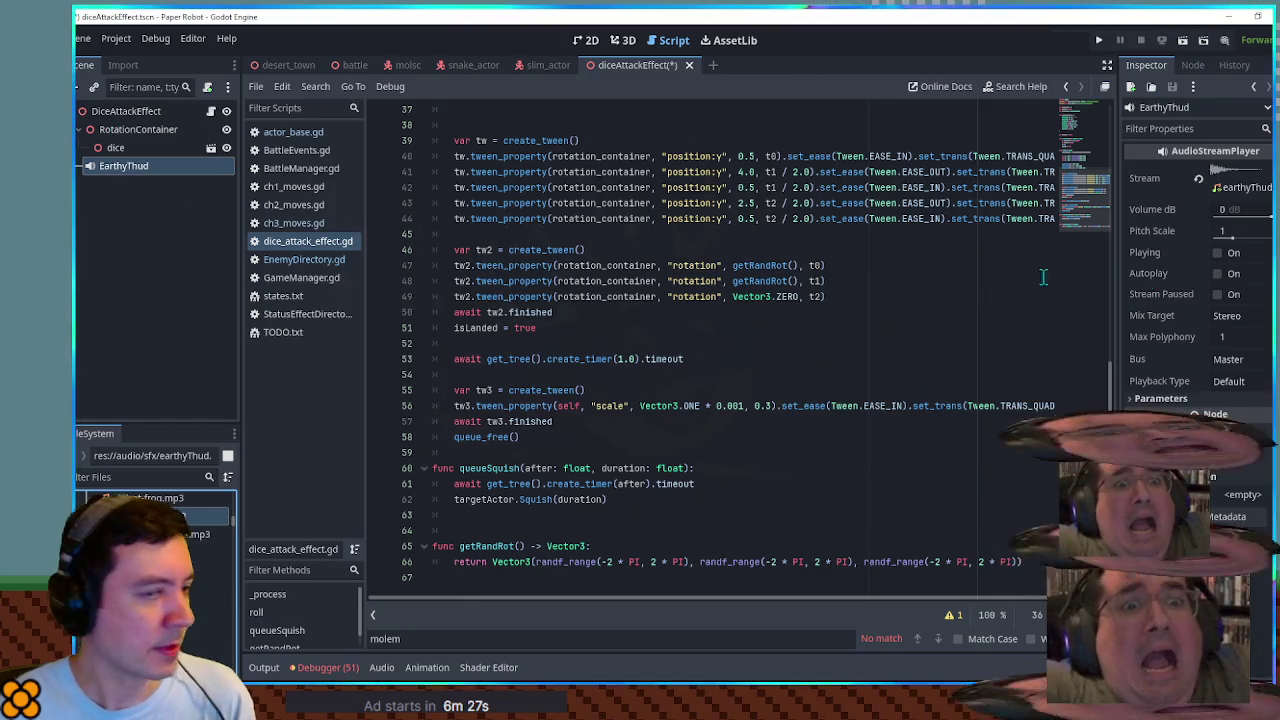
{"action": "left_click", "coordinate": [1230, 359]}
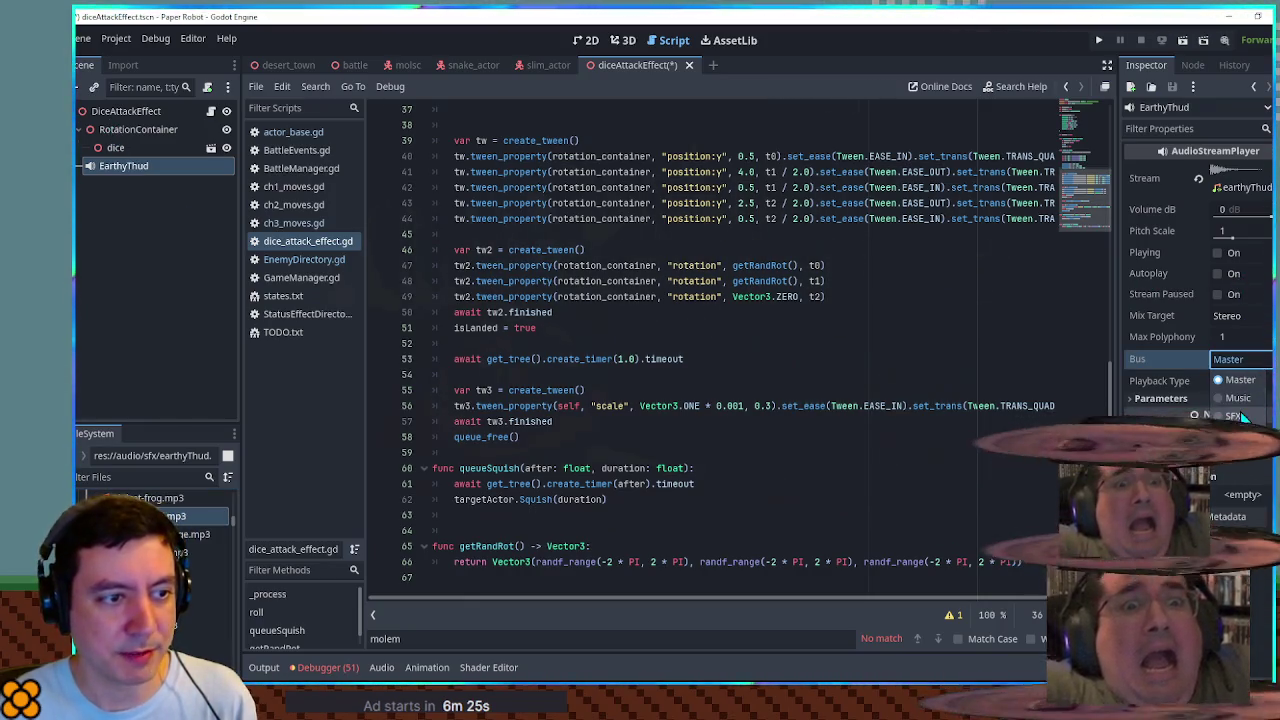
{"action": "left_click", "coordinate": [1240, 416]}
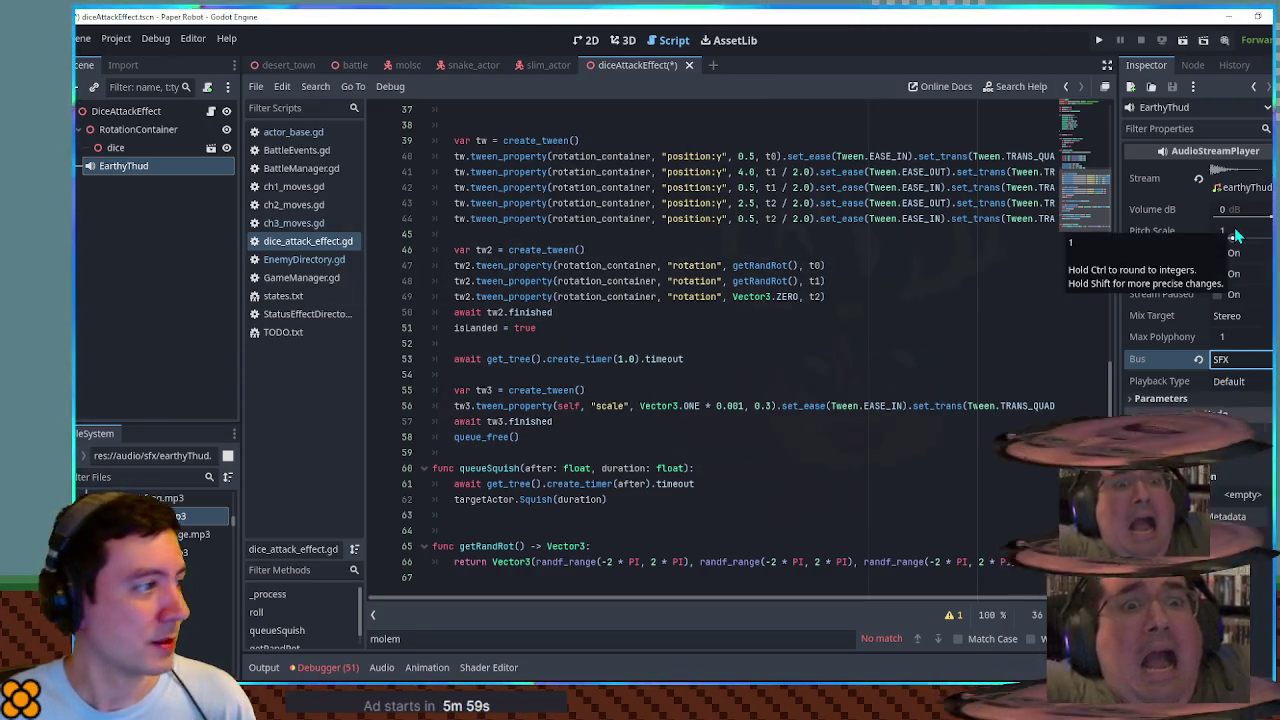
{"action": "key", "text": "ctrl+Home"}
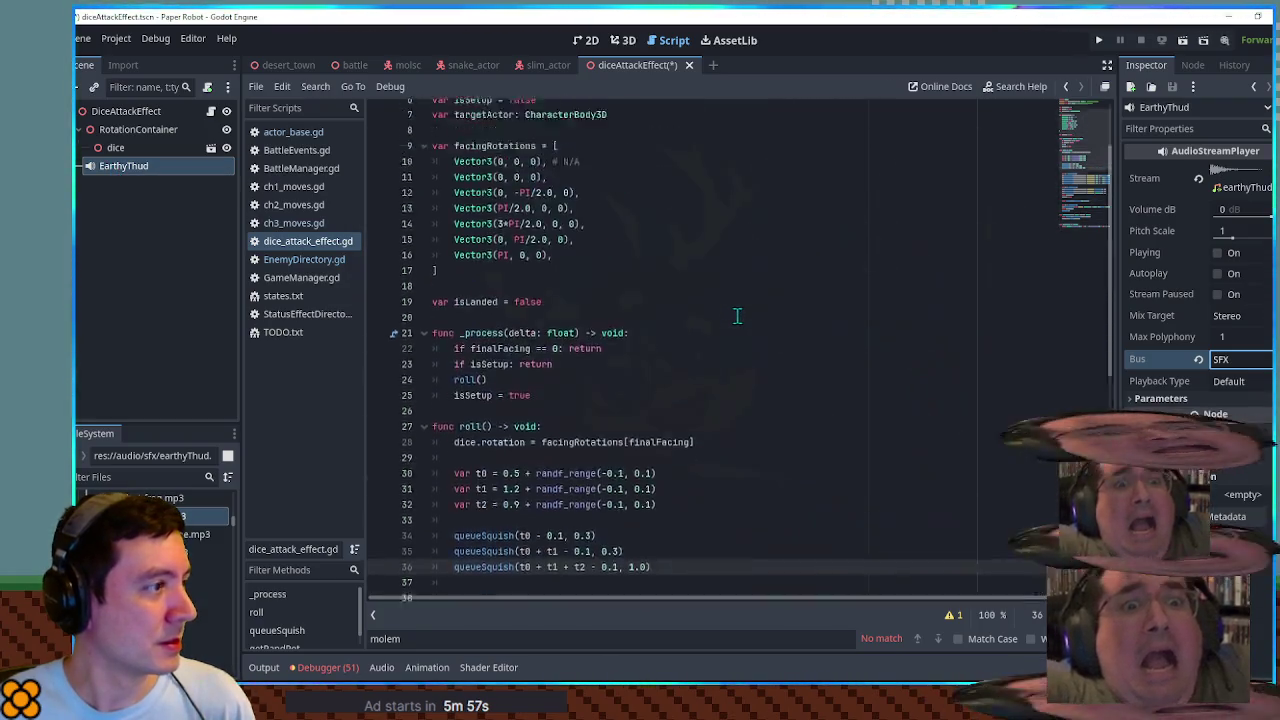
{"action": "left_click_drag", "start_coordinate": [146, 167], "coordinate": [513, 218]}
{"action": "scroll", "coordinate": [660, 475], "scroll_direction": "down", "scroll_amount": 12}
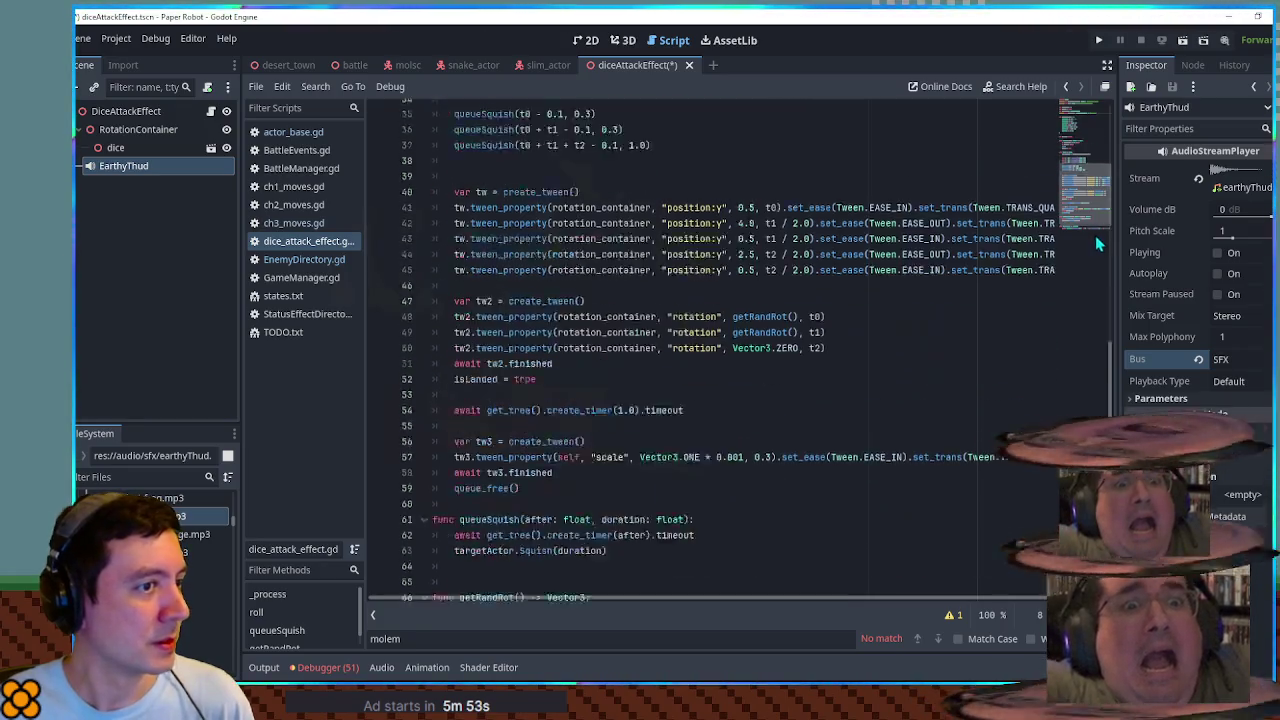
{"action": "left_click", "coordinate": [623, 499]}
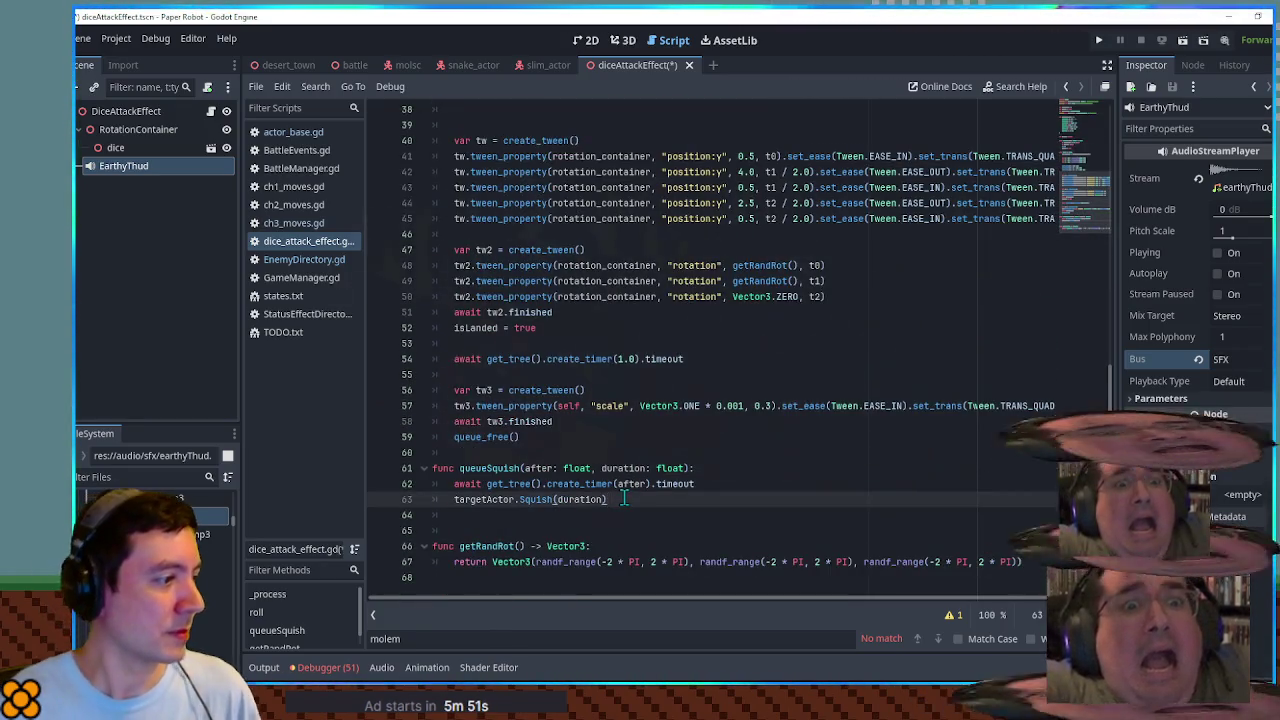
{"action": "key", "text": "Return"}
{"action": "type", "text": "earthy_thud.pla"}
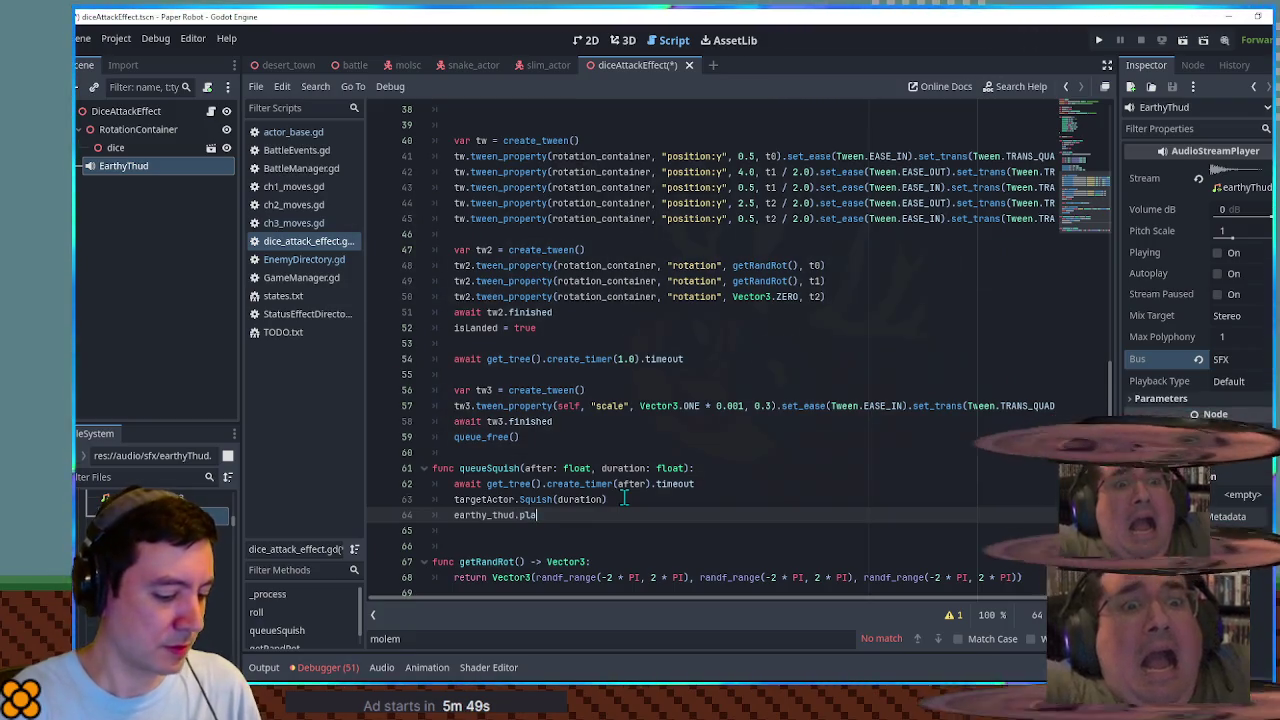
{"action": "type", "text": "y"}
{"action": "key", "text": "Return"}
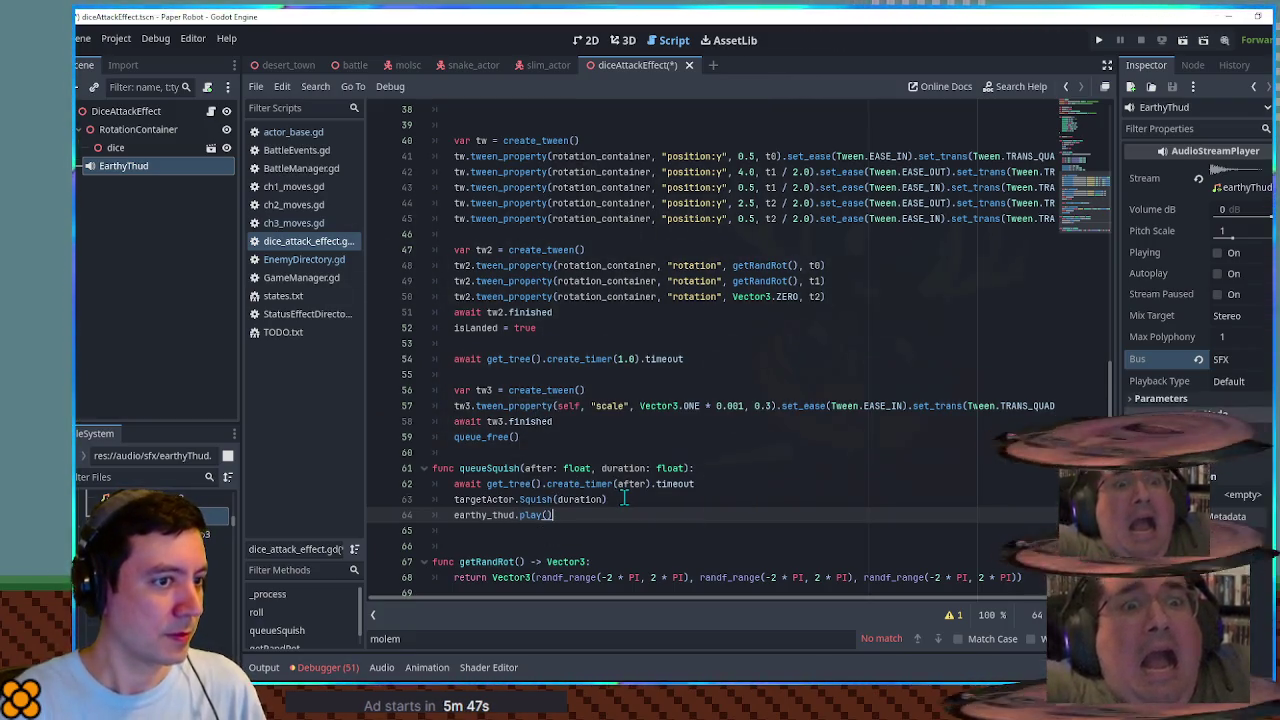
Step: Remove the stray half-typed earthy_thud line around the play call
{"action": "left_click", "coordinate": [623, 499]}
{"action": "key", "text": "Return"}
{"action": "type", "text": "earthy_thud."}
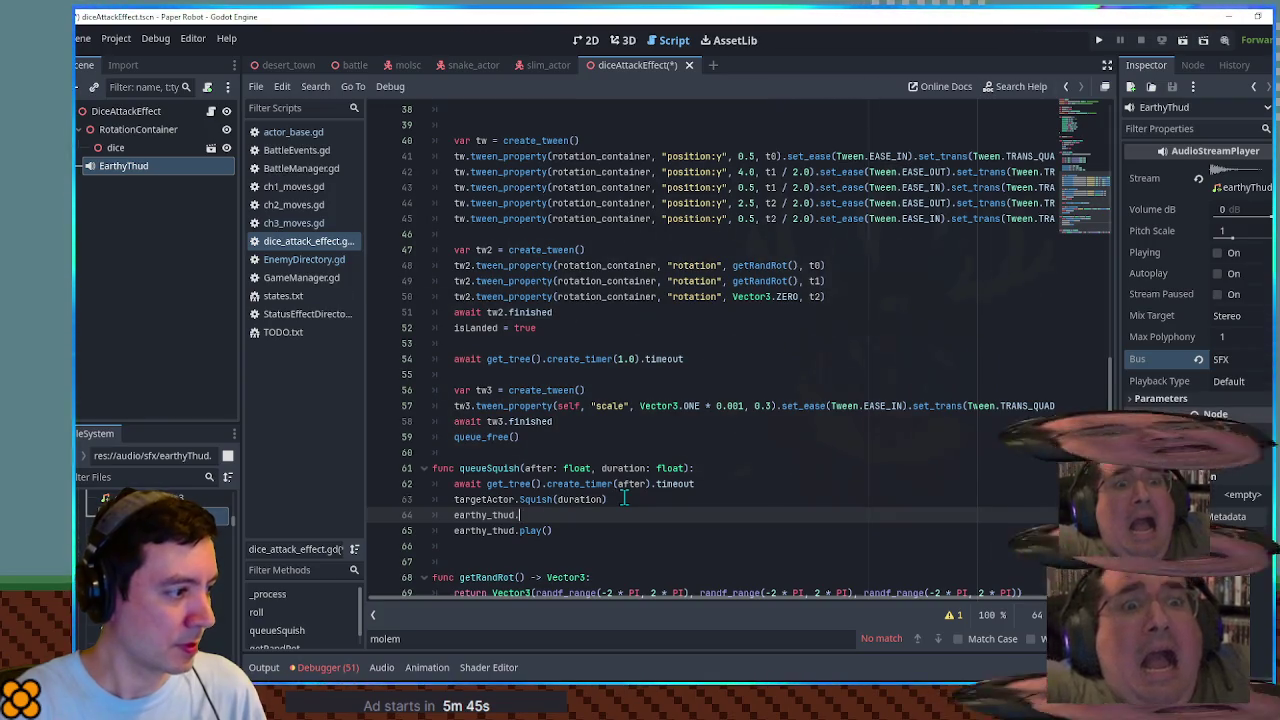
{"action": "key", "text": "BackSpace"}
{"action": "key", "text": "BackSpace"}
{"action": "key", "text": "BackSpace"}
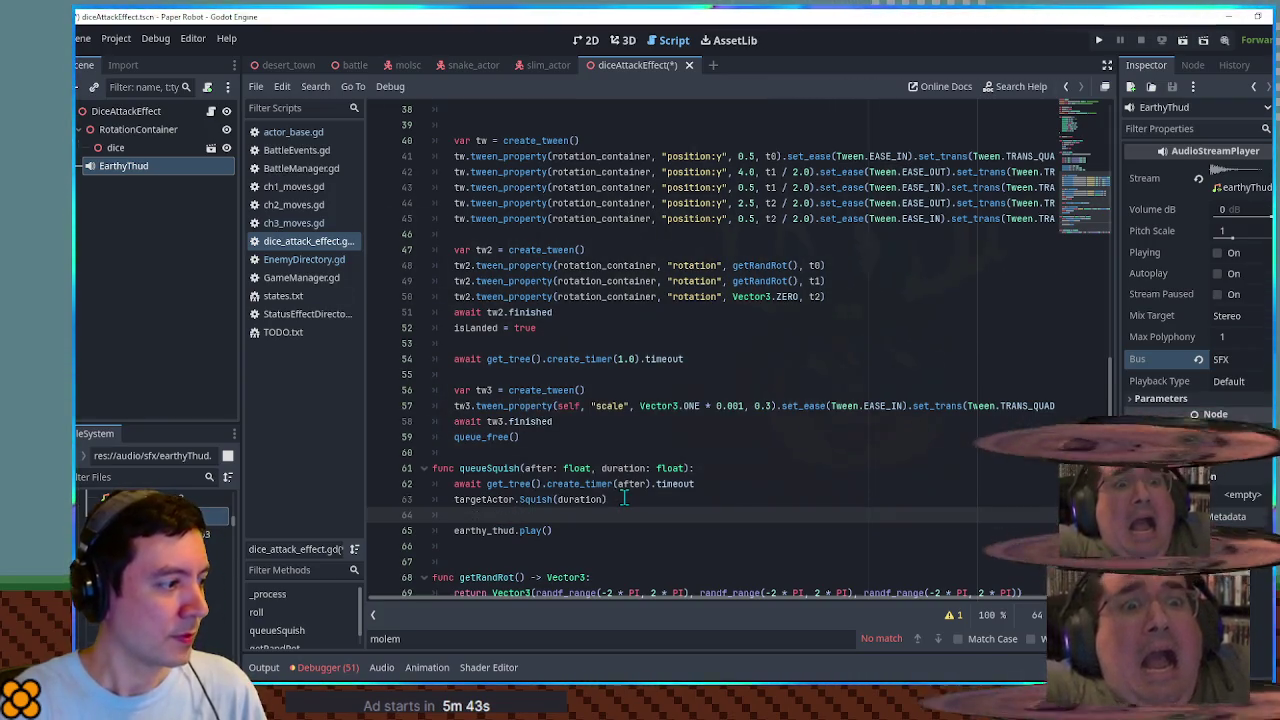
{"action": "key", "text": "BackSpace"}
{"action": "key", "text": "BackSpace"}
{"action": "key", "text": "Up"}
{"action": "key", "text": "Up"}
{"action": "key", "text": "Up"}
Step: Declare a squishCount counter above queueSquish and increment it after the play call
{"action": "key", "text": "Return"}
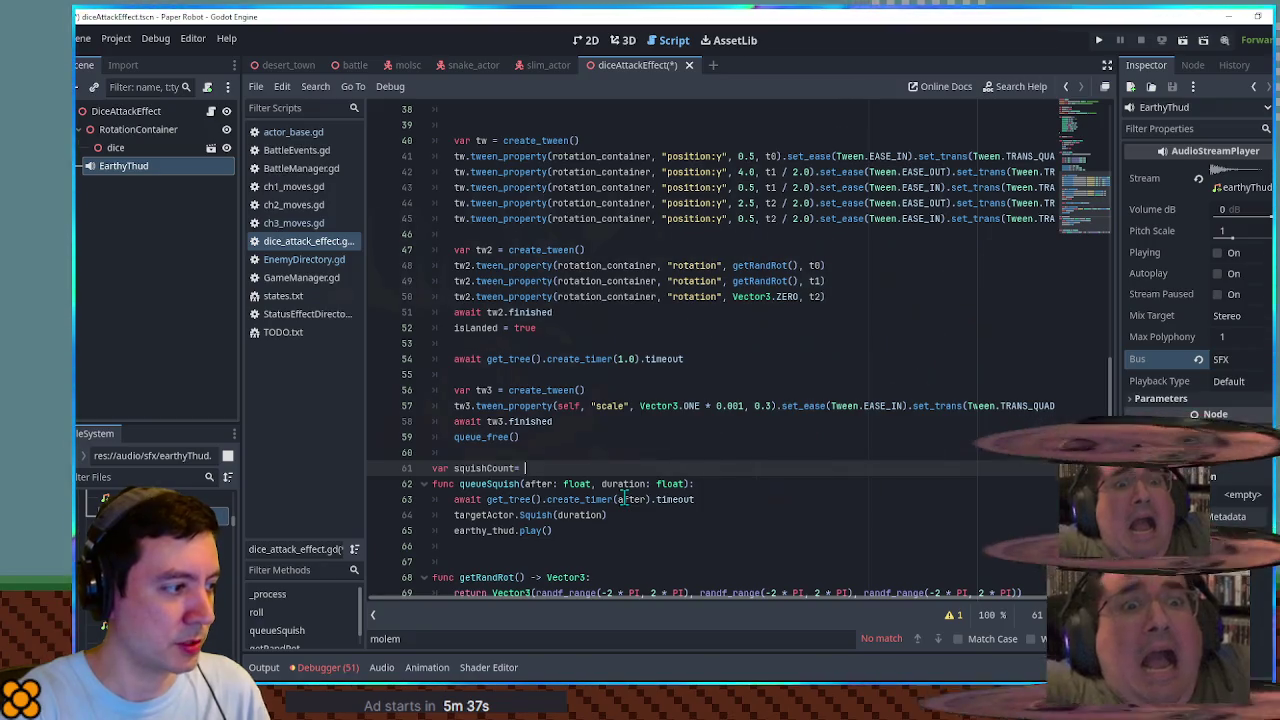
{"action": "type", "text": "0.0"}
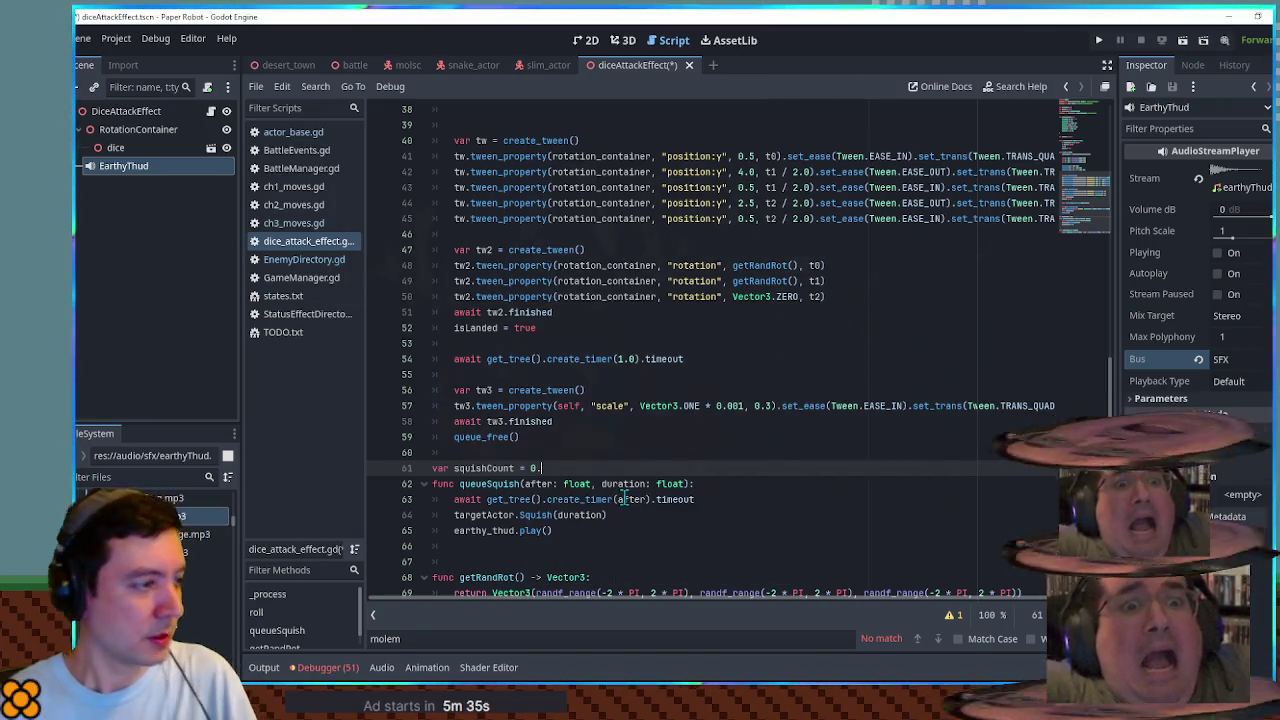
{"action": "double_click", "coordinate": [481, 467]}
{"action": "left_click", "coordinate": [601, 518]}
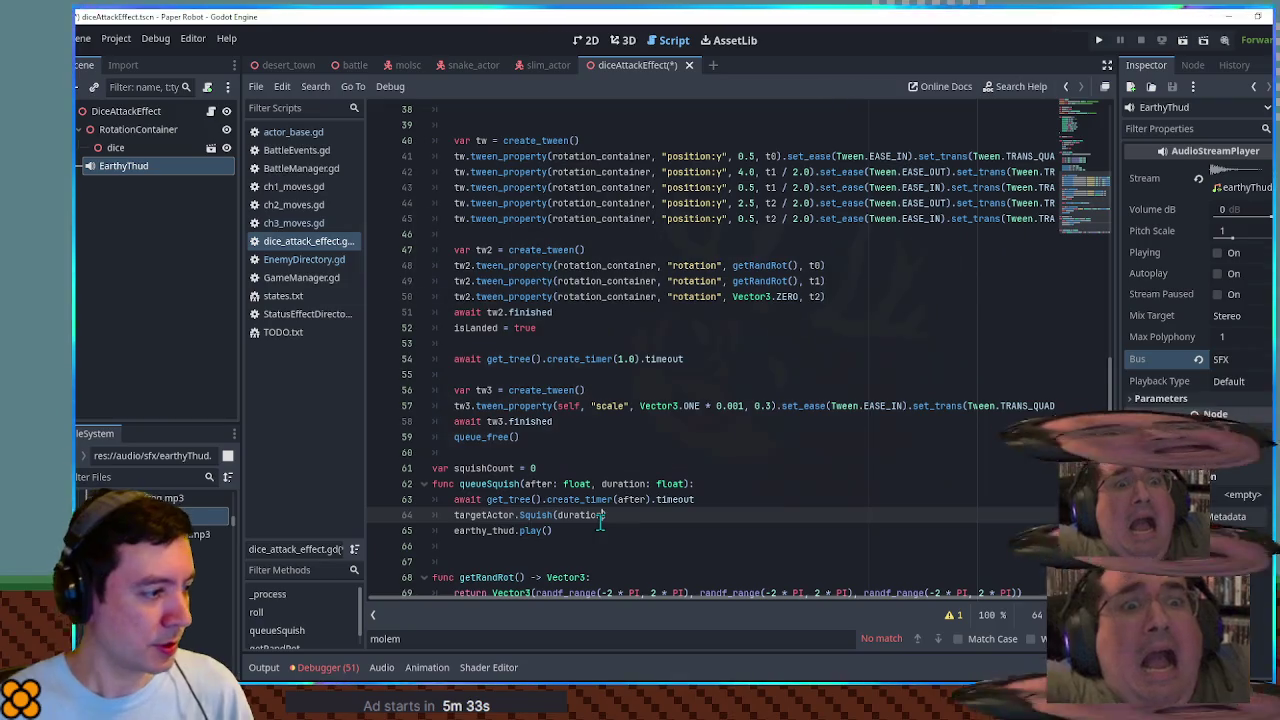
{"action": "key", "text": "Down"}
{"action": "key", "text": "Return"}
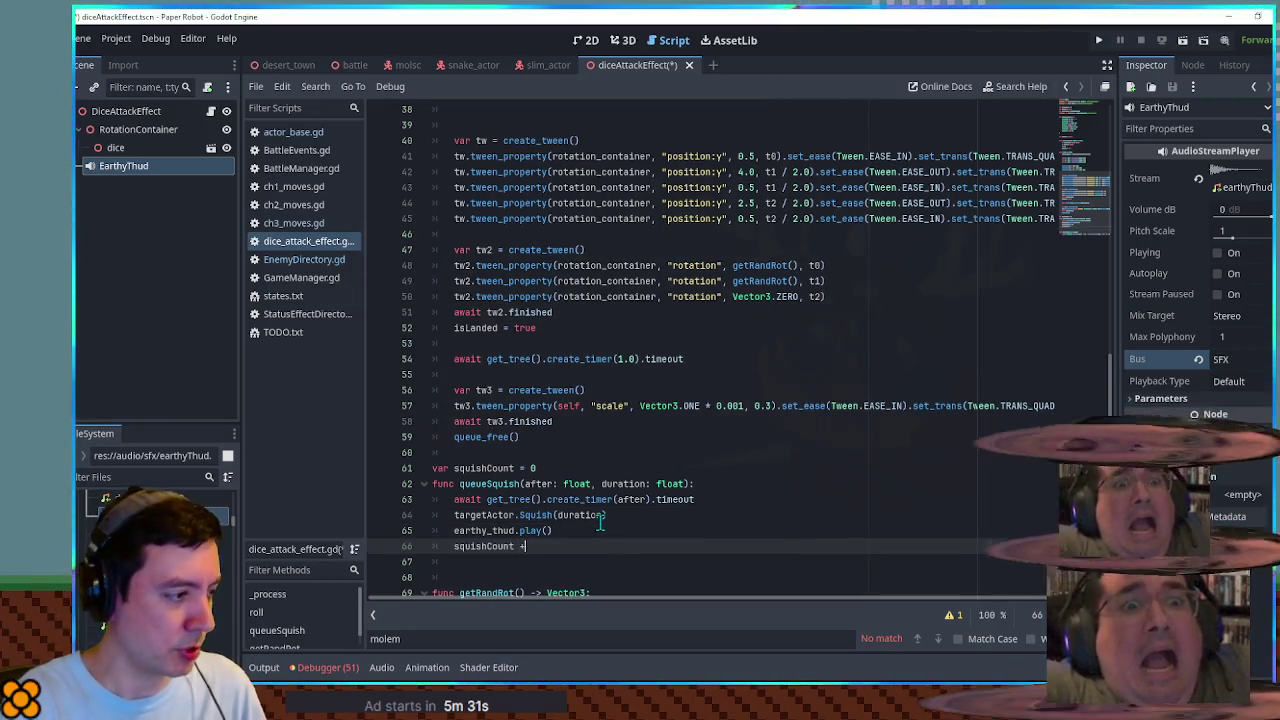
Step: Start an earthy_thud.pitch_scale assignment above the play call
{"action": "key", "text": "Up"}
{"action": "key", "text": "Up"}
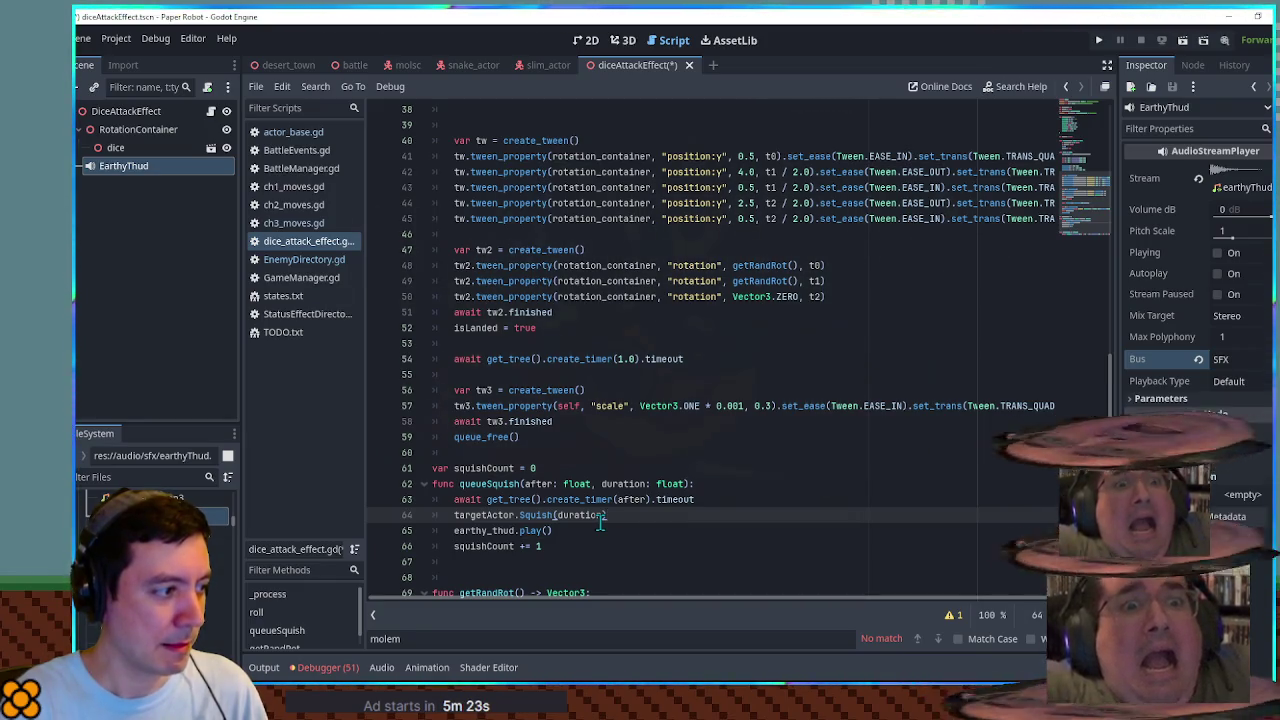
{"action": "key", "text": "Return"}
{"action": "type", "text": "eart"}
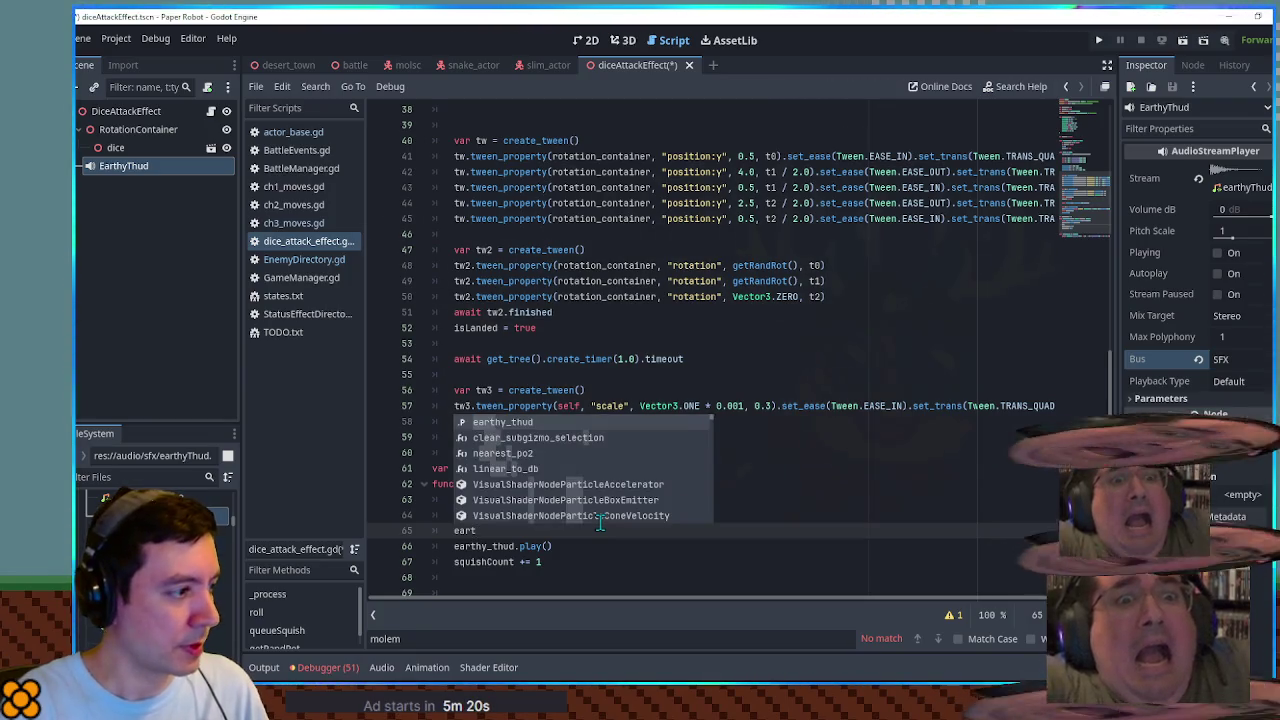
{"action": "key", "text": "Return"}
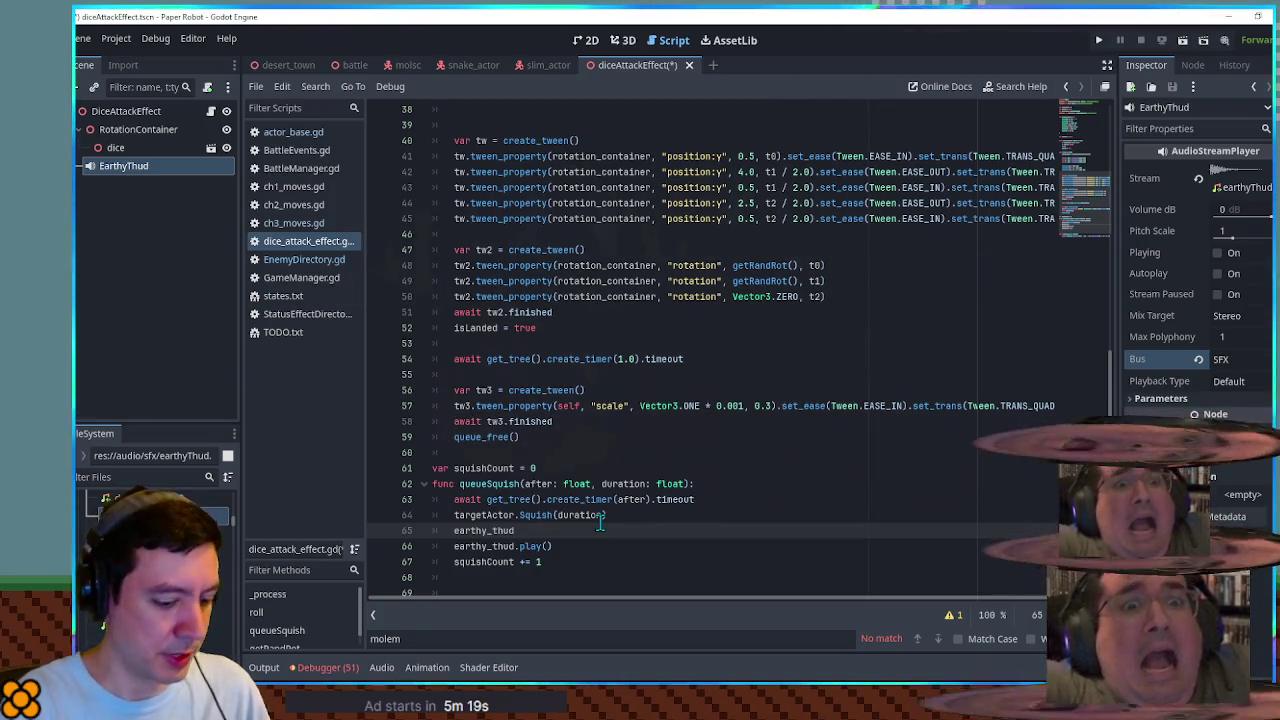
{"action": "type", "text": ".pi"}
{"action": "key", "text": "Return"}
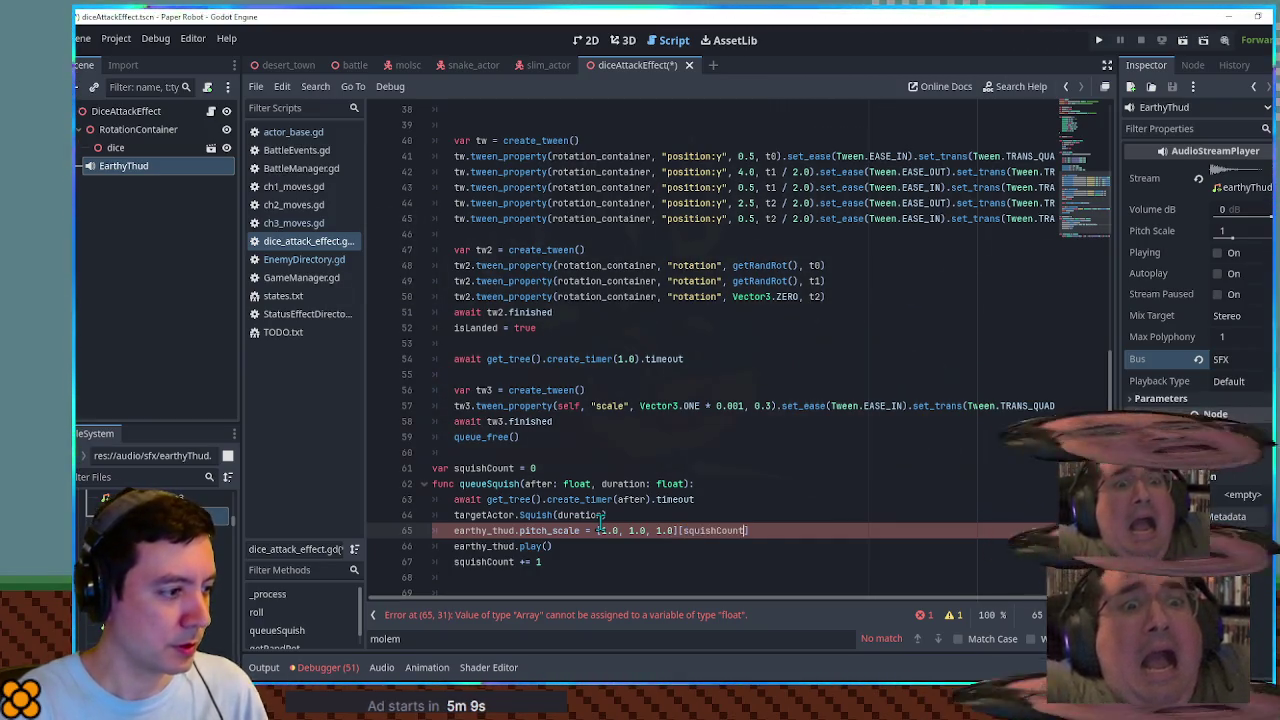
Step: Move the [1.0, 1.0, 1.0] pitch list into a new pitches variable
{"action": "type", "text": "["}
{"action": "left_click_drag", "start_coordinate": [748, 530], "coordinate": [597, 530]}
{"action": "left_click", "coordinate": [605, 530]}
{"action": "key", "text": "ctrl+x"}
{"action": "left_click", "coordinate": [675, 514]}
{"action": "key", "text": "Return"}
{"action": "type", "text": "var pitches ="}
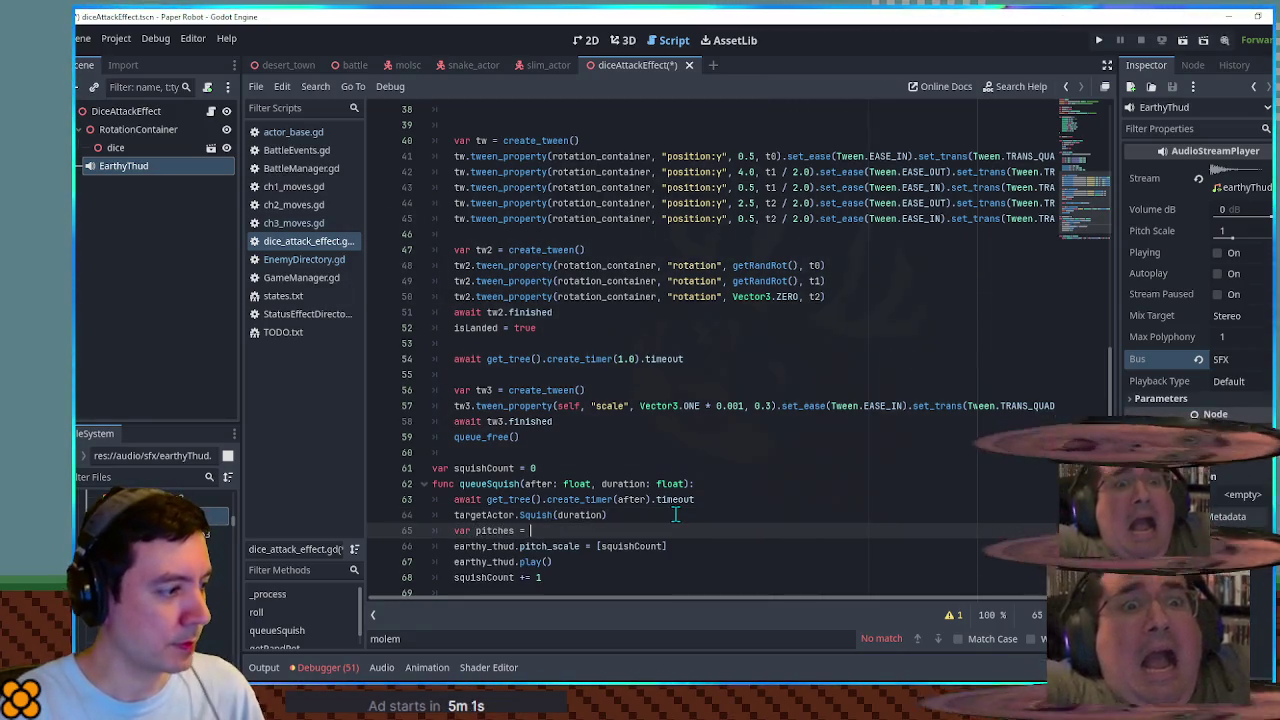
{"action": "key", "text": "ctrl+c"}
Step: Index the pitches with pitches[posmod(squishCount, pitches.size())]
{"action": "left_click", "coordinate": [597, 546]}
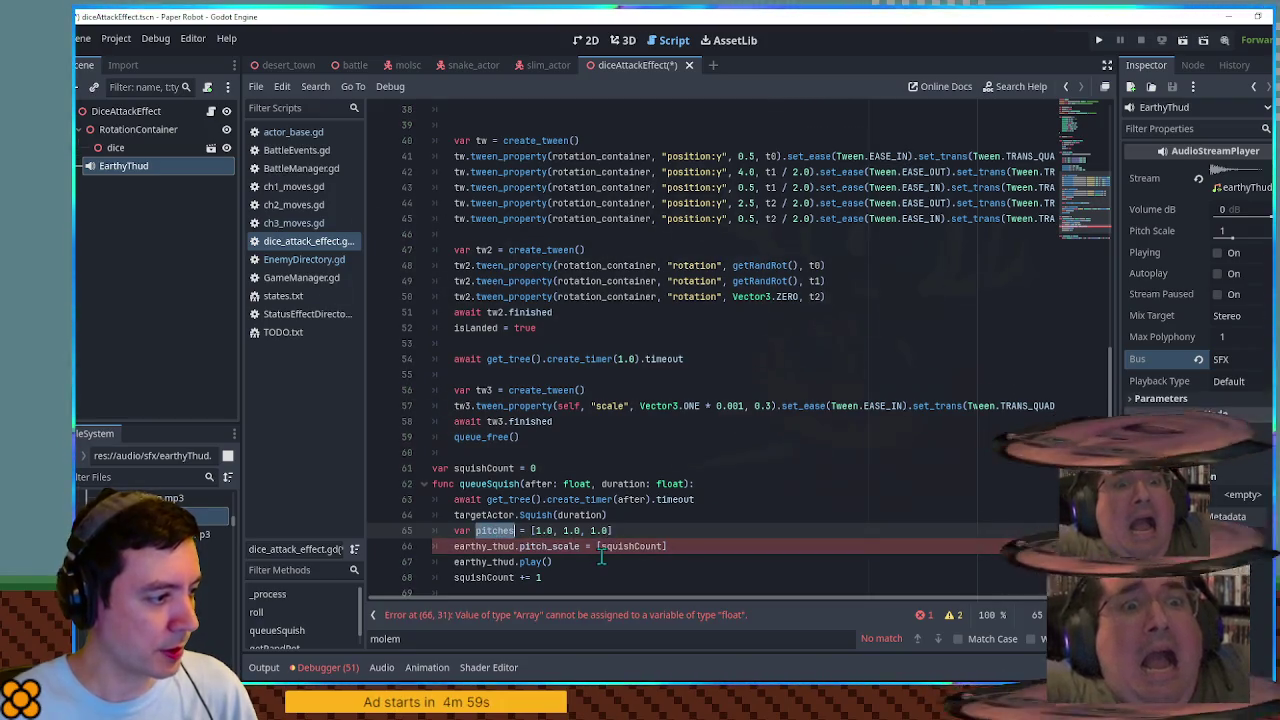
{"action": "key", "text": "ctrl+v"}
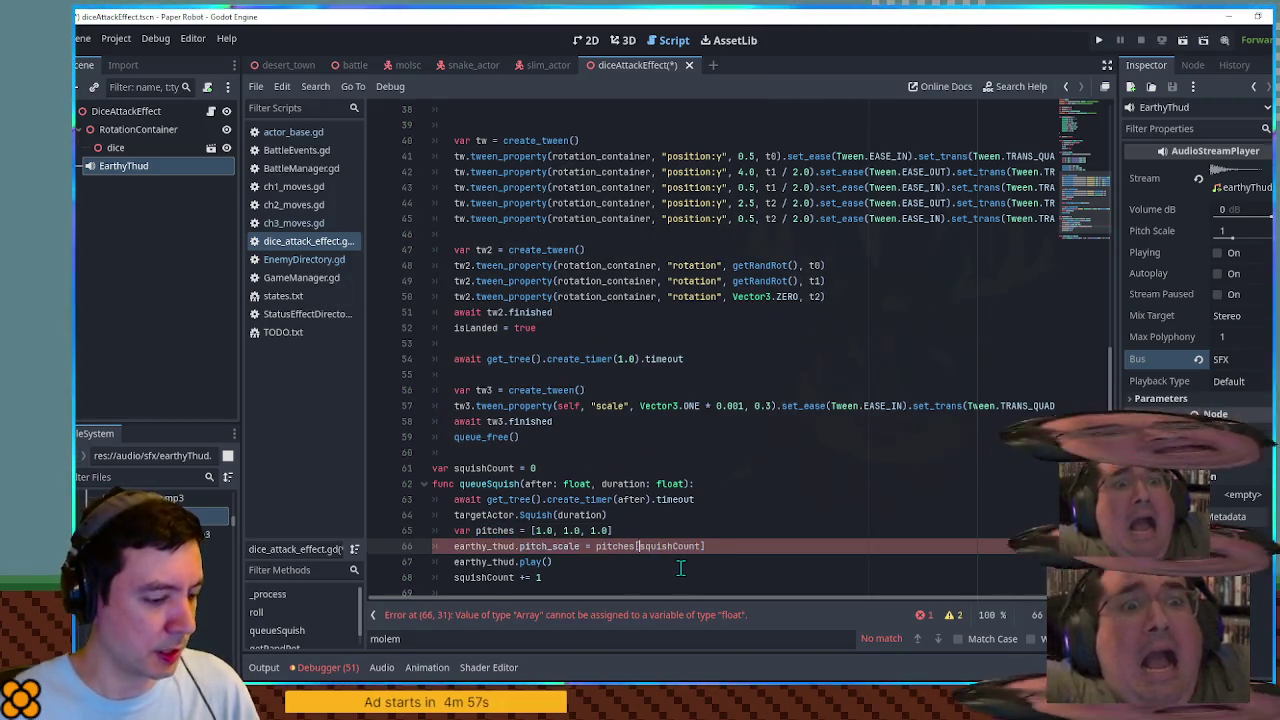
{"action": "type", "text": "posmod("}
{"action": "key", "text": "End"}
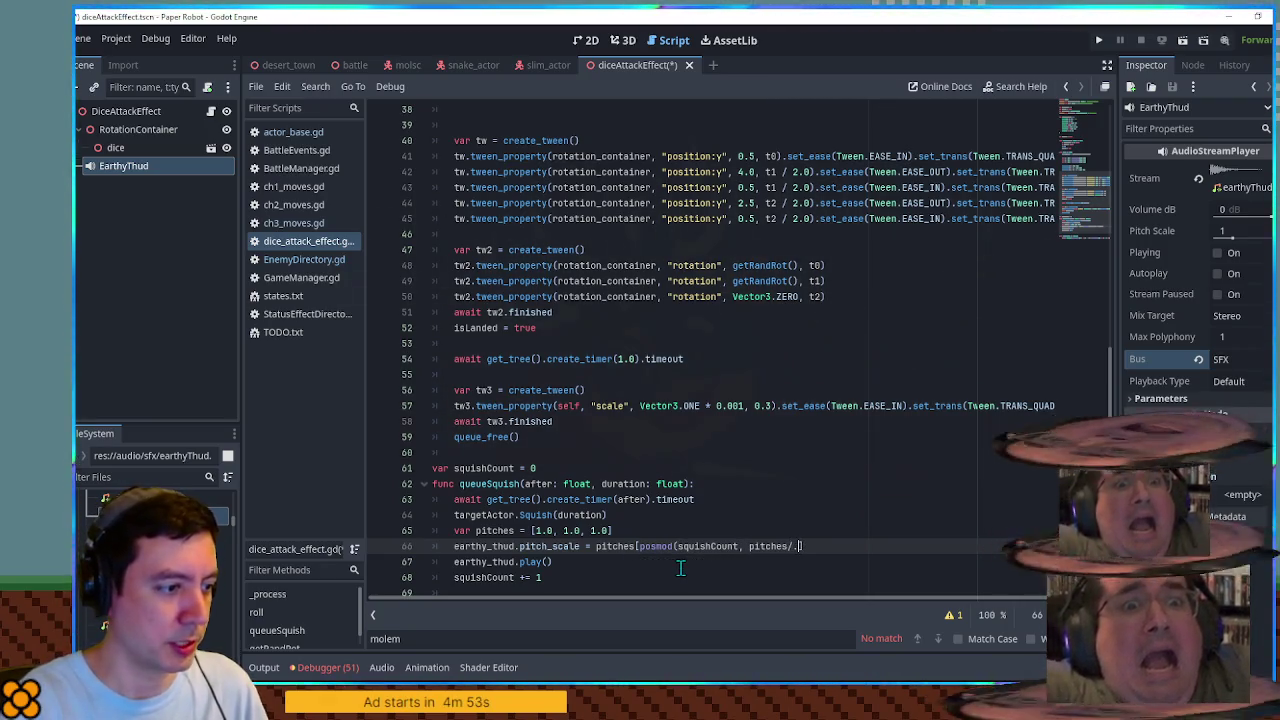
{"action": "type", "text": "size("}
{"action": "key", "text": "Return"}
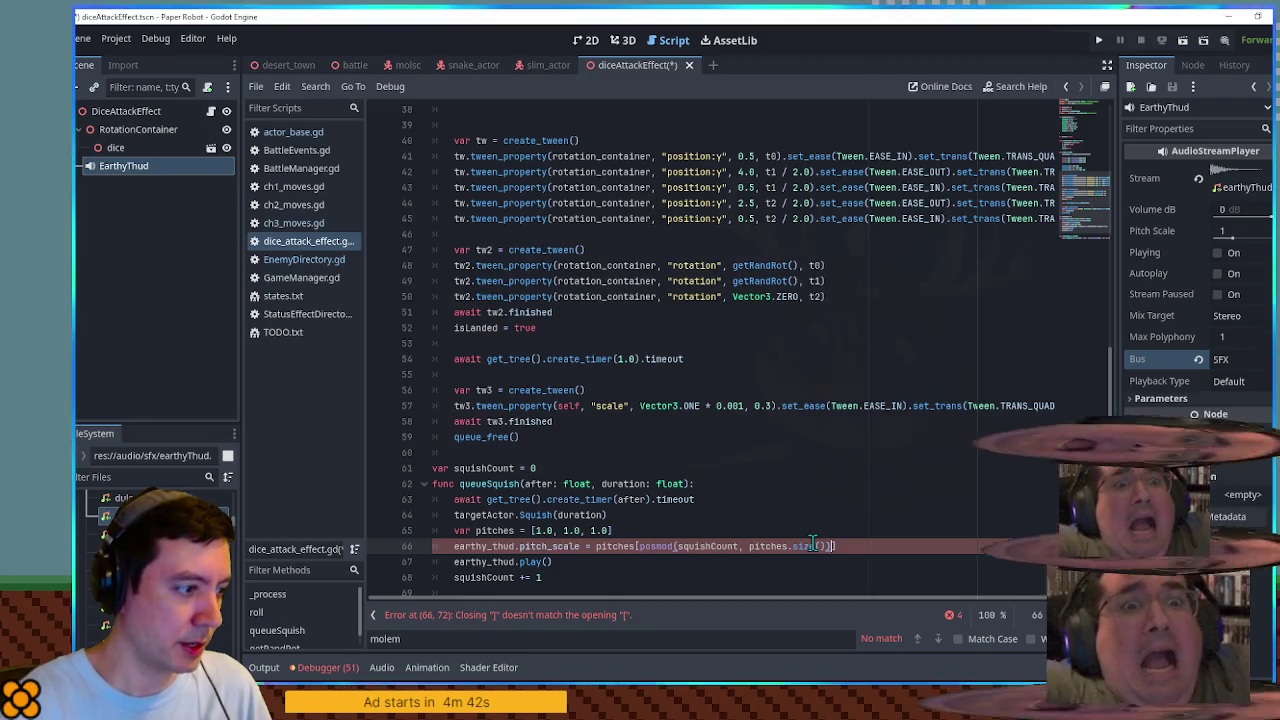
{"action": "type", "text": ")"}
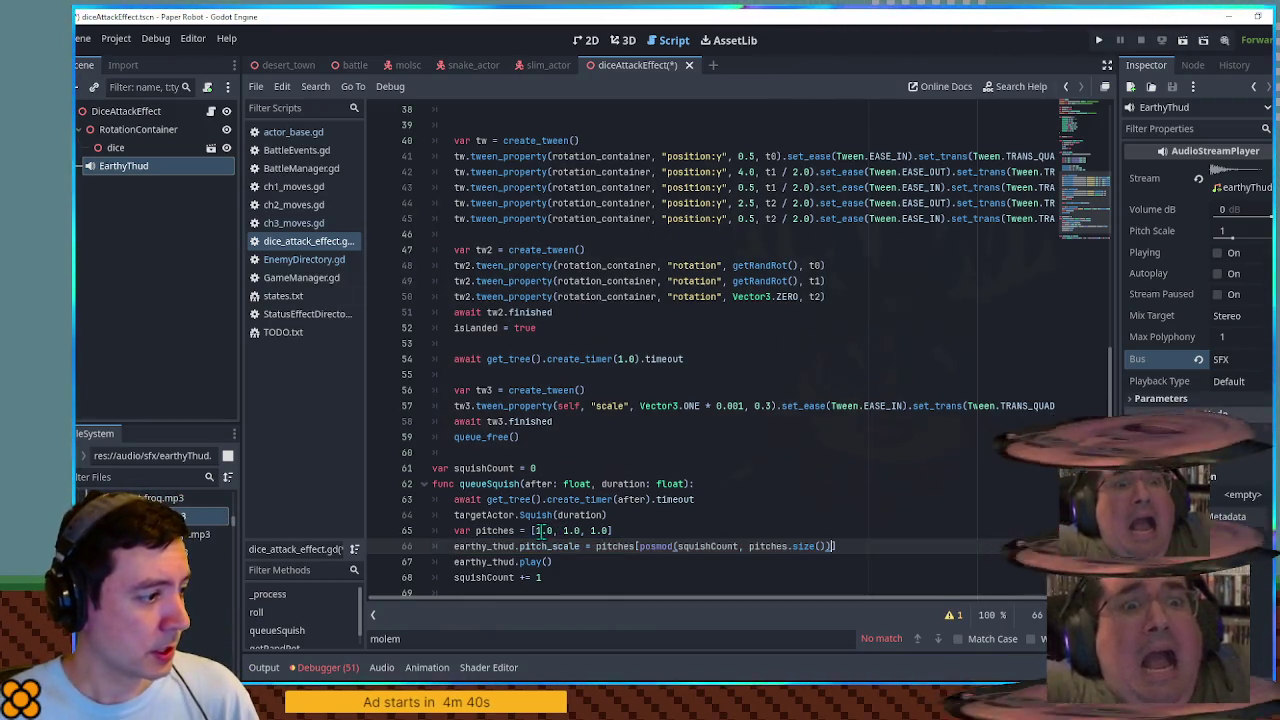
Step: Change the first pitch value to 1.4
{"action": "left_click", "coordinate": [548, 531]}
{"action": "double_click", "coordinate": [548, 531]}
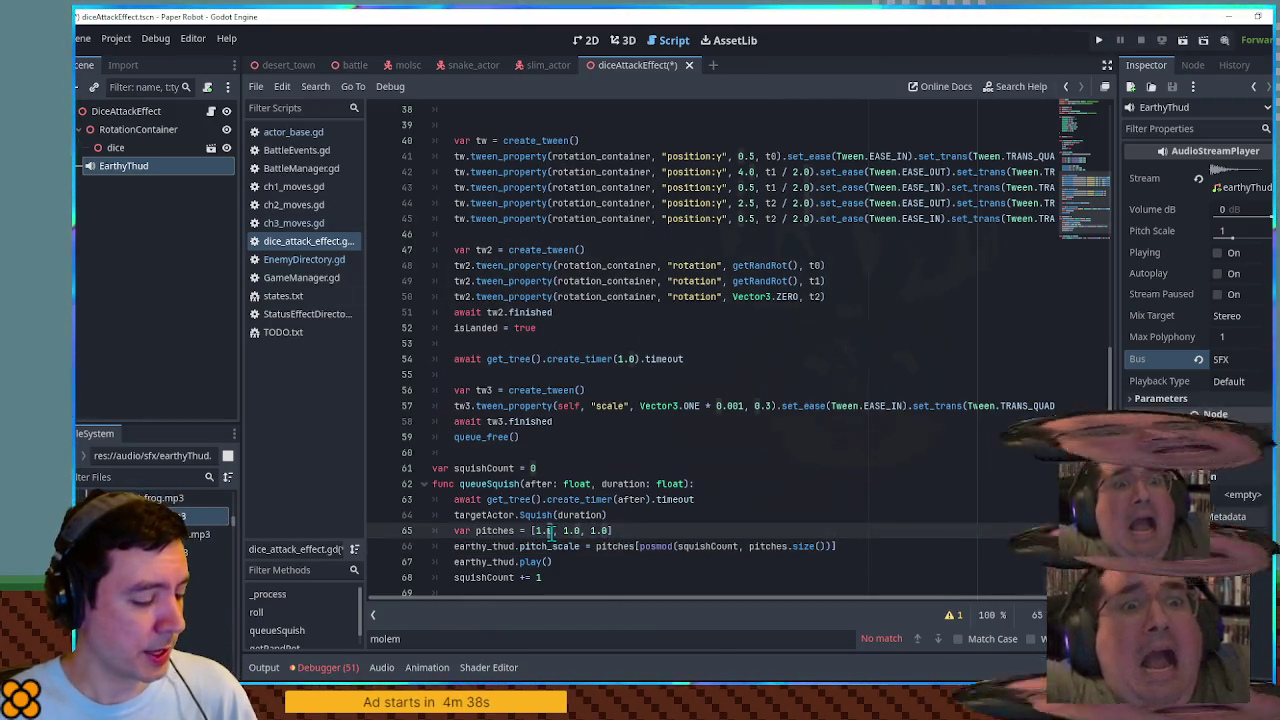
{"action": "type", "text": "4"}
{"action": "double_click", "coordinate": [577, 531]}
Step: Set the second pitch to 1.2, save, playtest the battle scene, then close dice_attack_effect.gd
{"action": "type", "text": "2"}
{"action": "key", "text": "ctrl+s"}
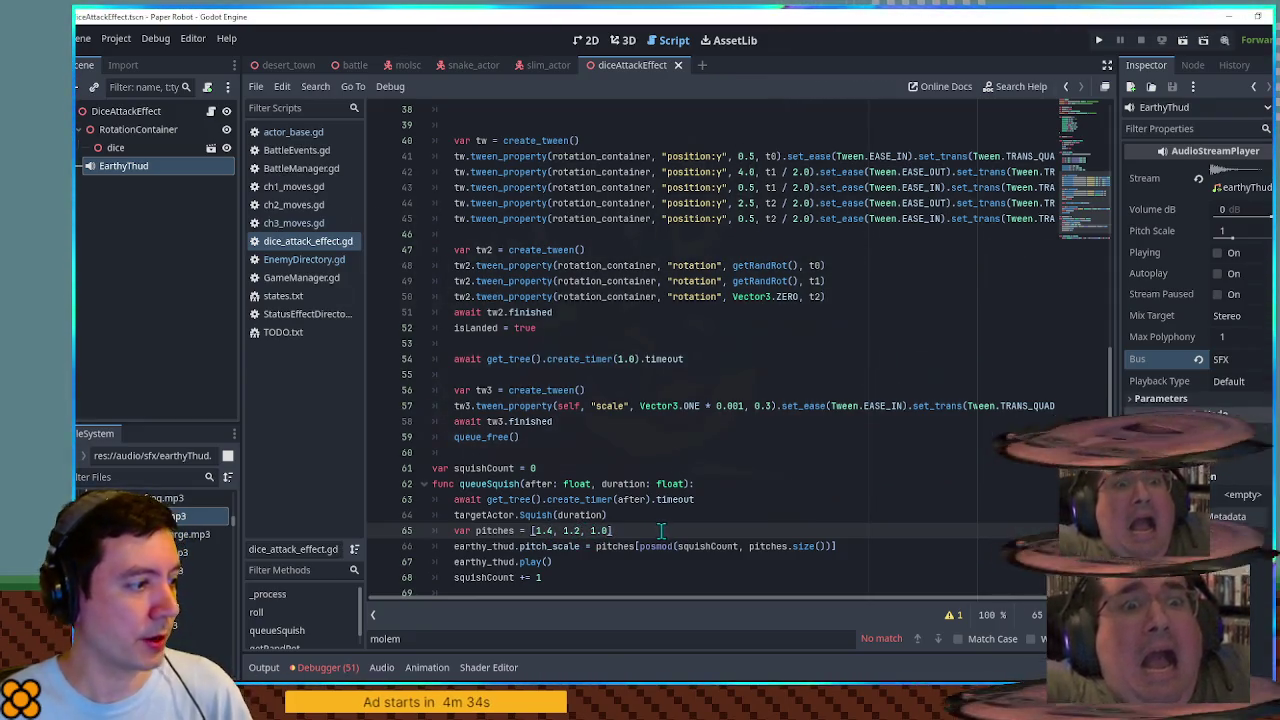
{"action": "left_click", "coordinate": [349, 64]}
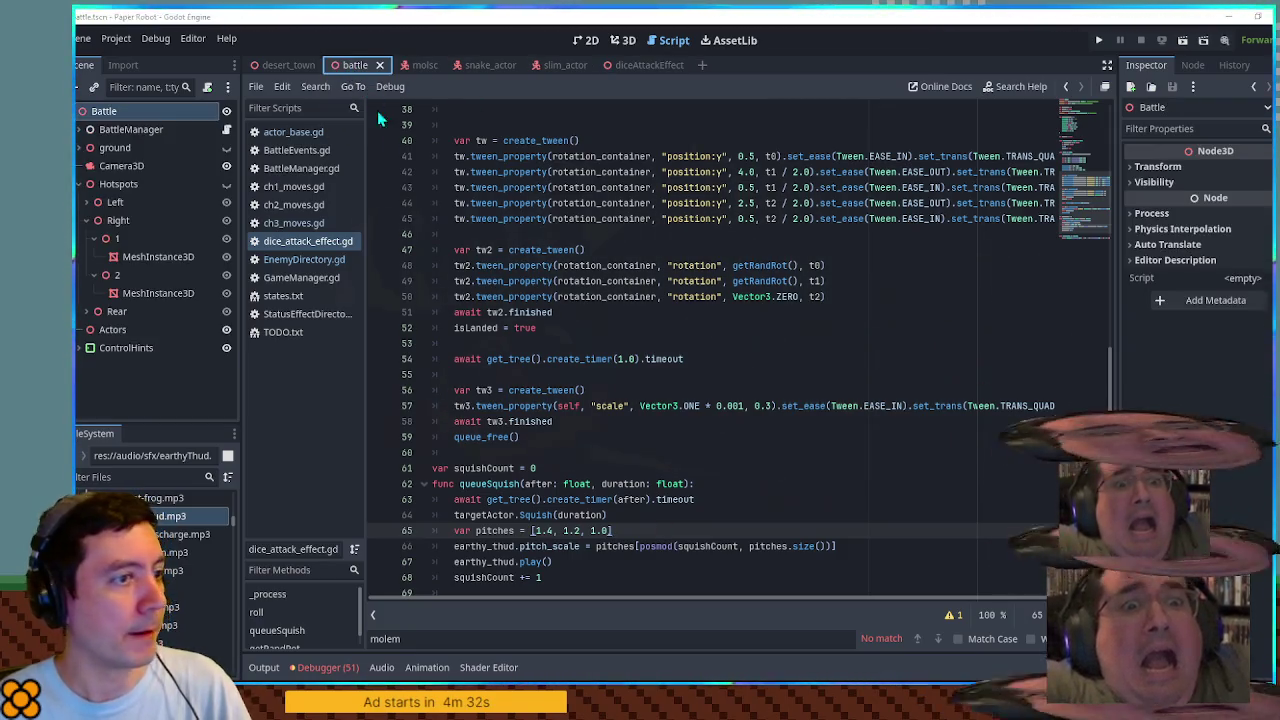
{"action": "key", "text": "F6"}
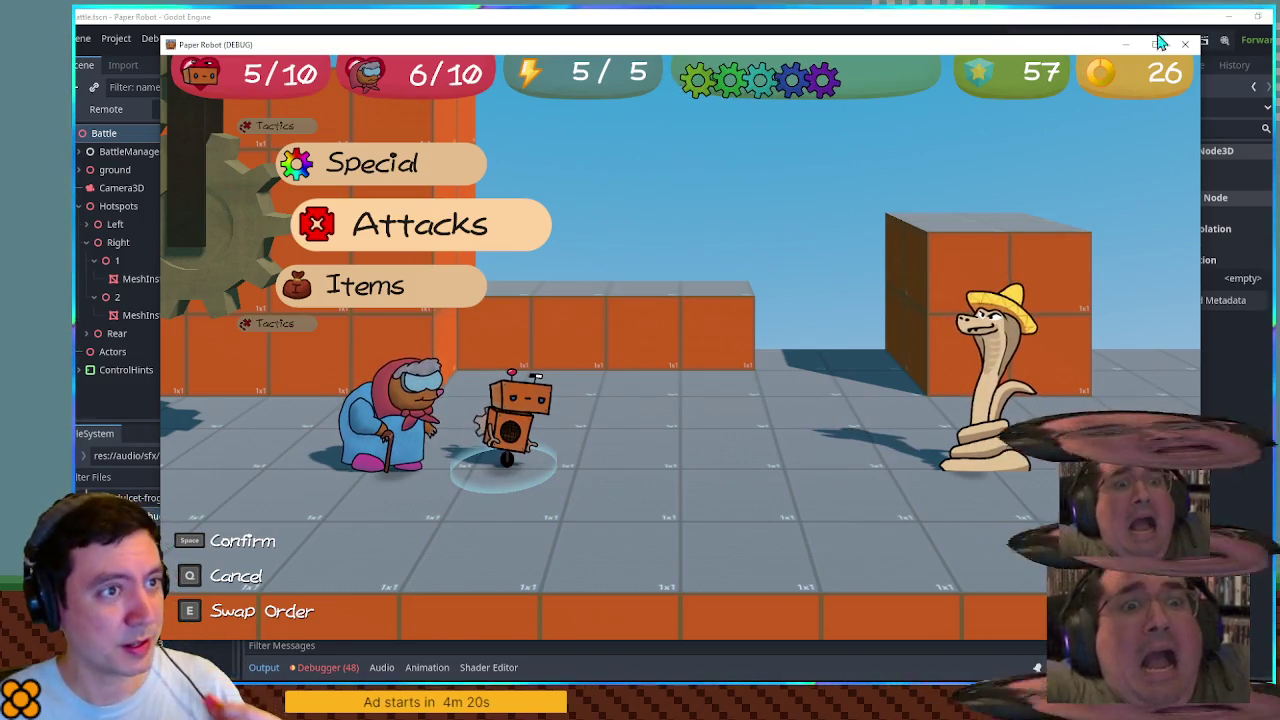
{"action": "left_click", "coordinate": [1187, 47]}
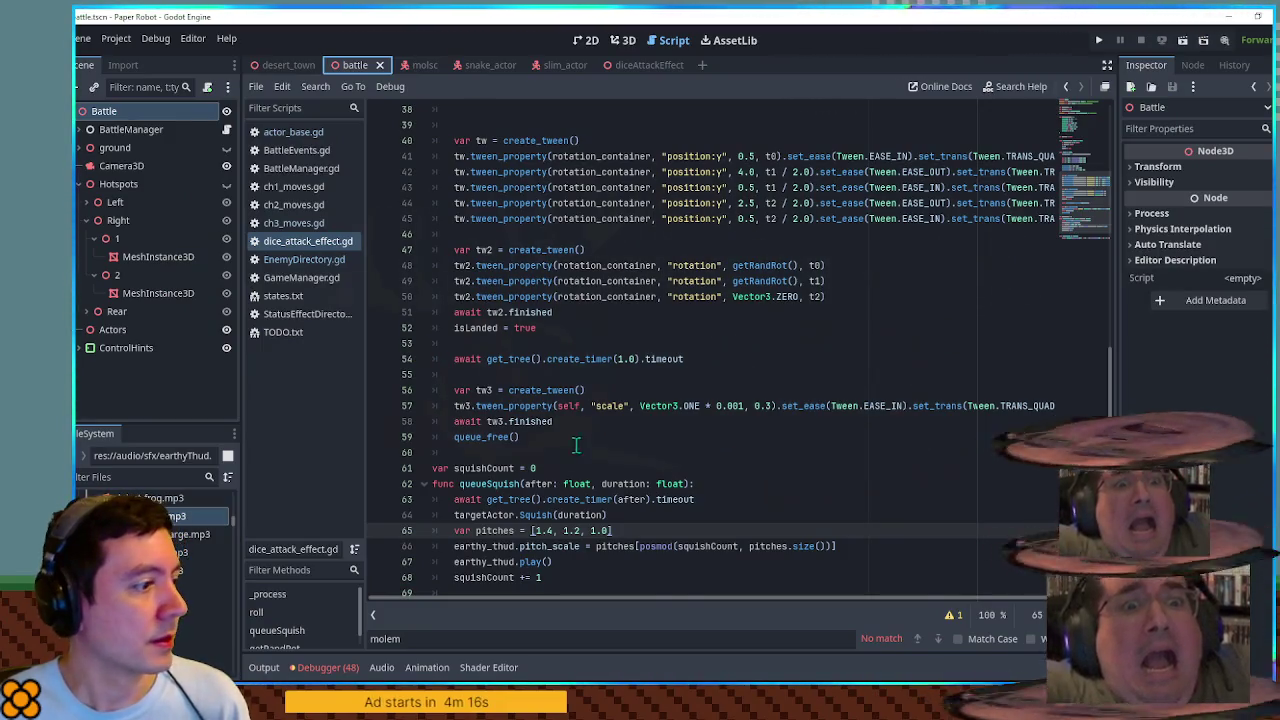
{"action": "scroll", "coordinate": [680, 478], "scroll_direction": "down", "scroll_amount": 2}
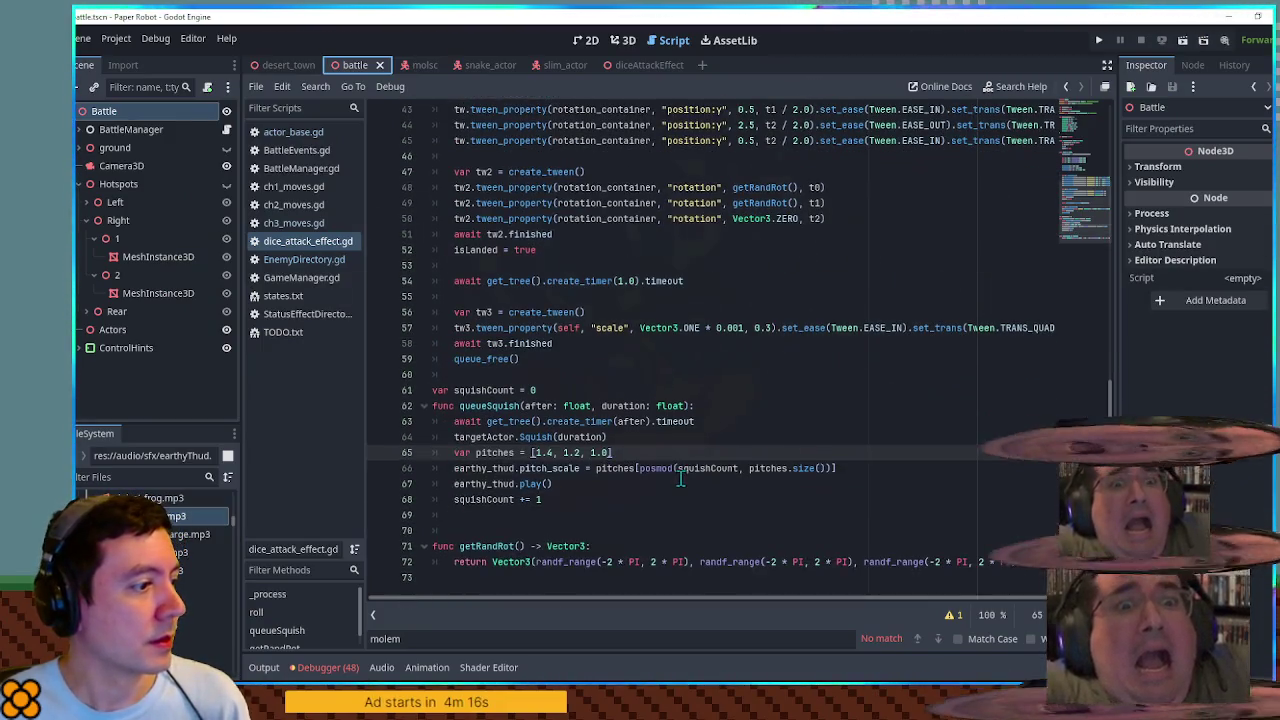
{"action": "middle_click", "coordinate": [302, 243]}
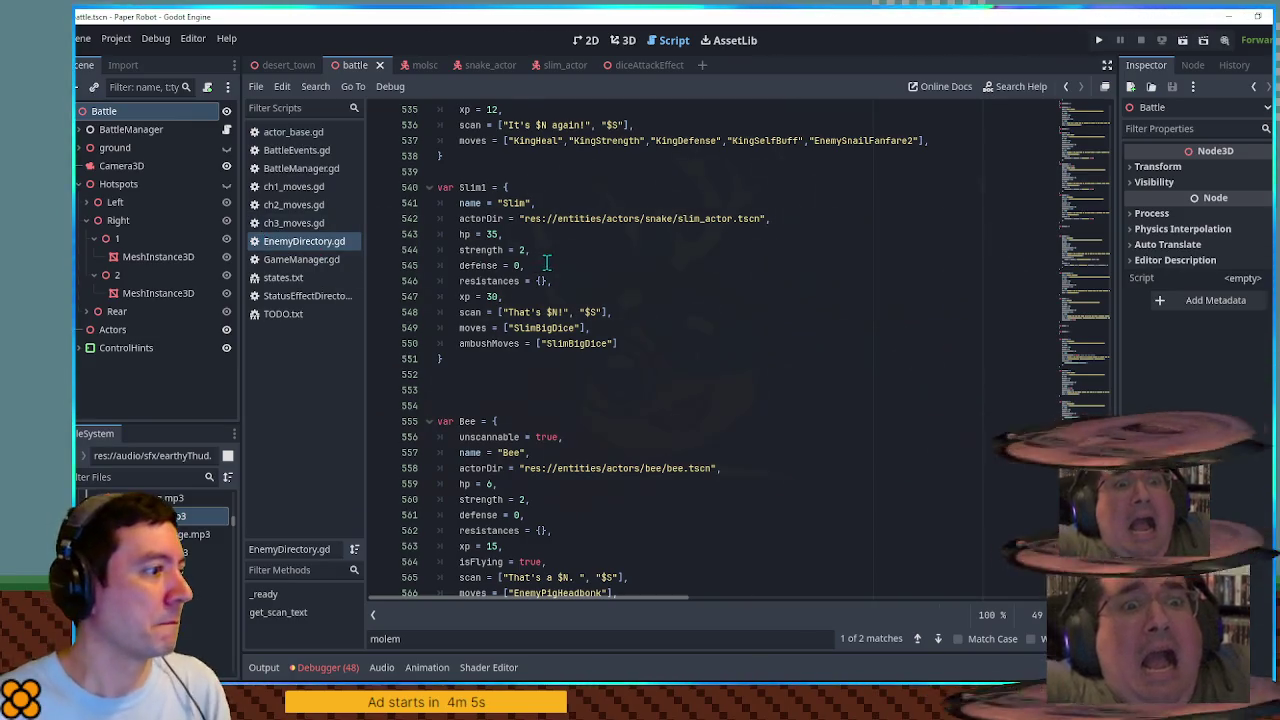
Step: Playtest the battle again with F5, then open ch3_moves.gd at the SlimBigDice move
{"action": "scroll", "coordinate": [543, 262], "scroll_direction": "up", "scroll_amount": 2}
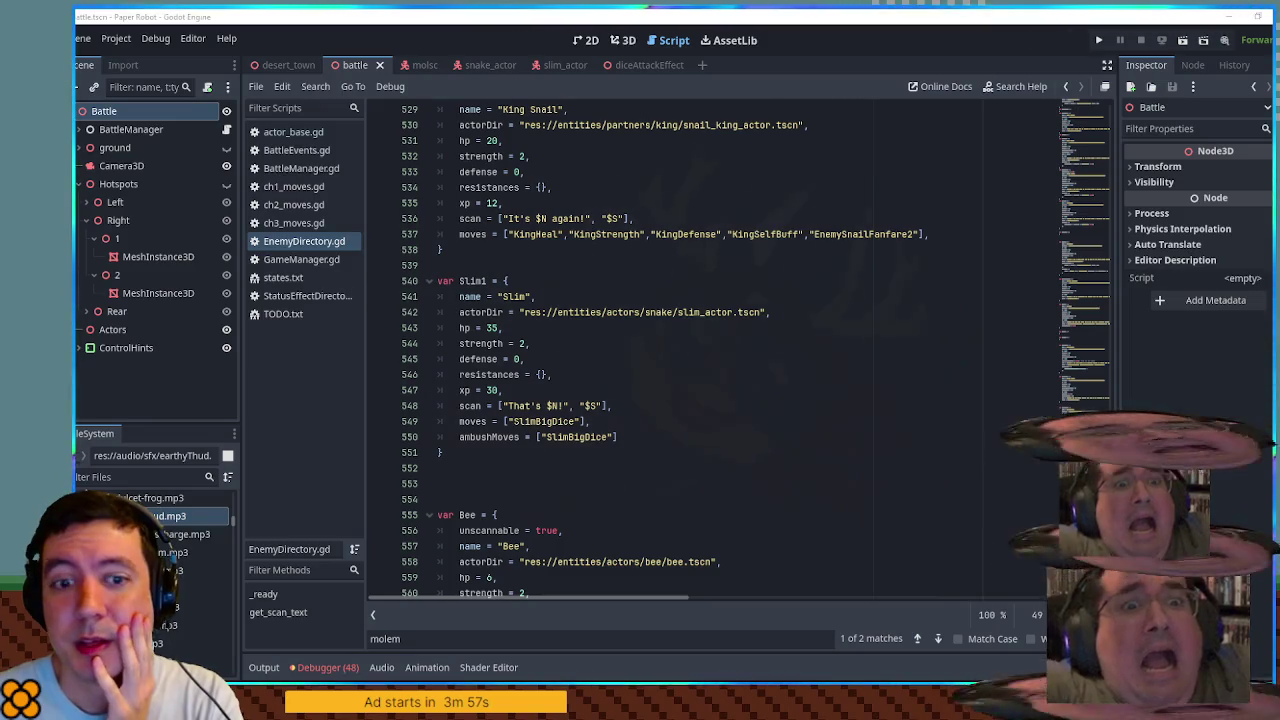
{"action": "key", "text": "F5"}
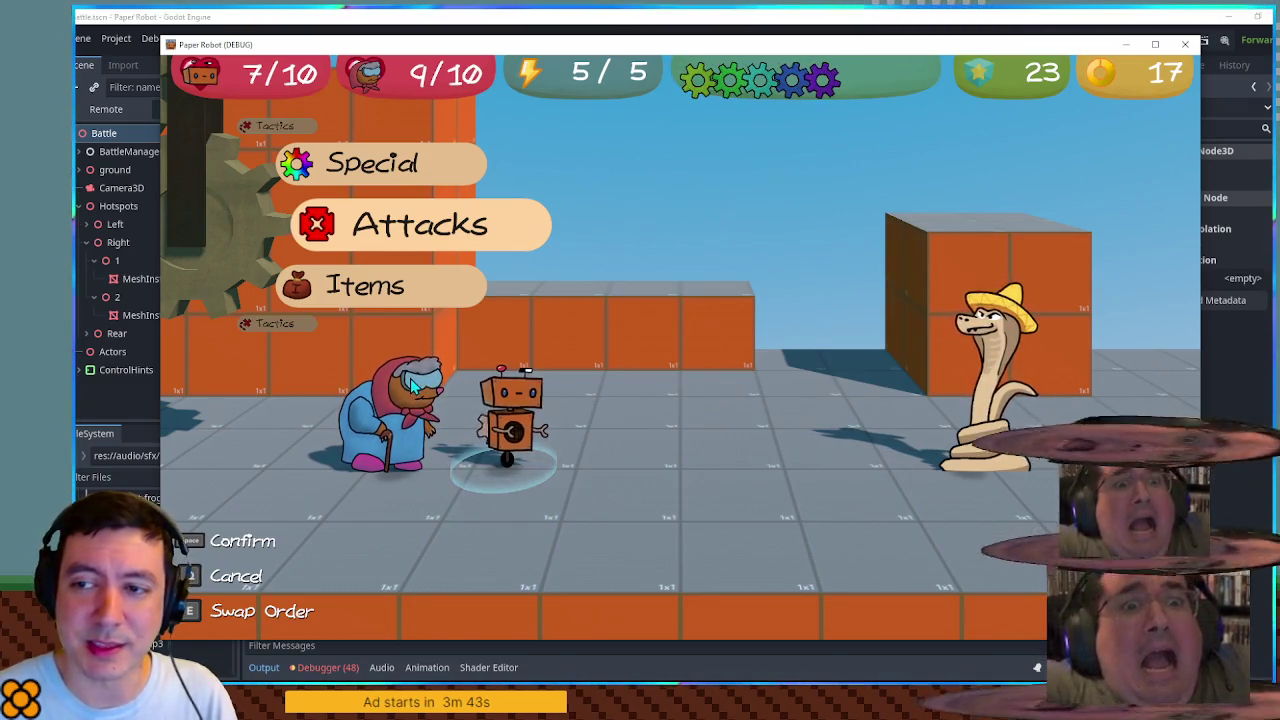
{"action": "left_click", "coordinate": [1185, 44]}
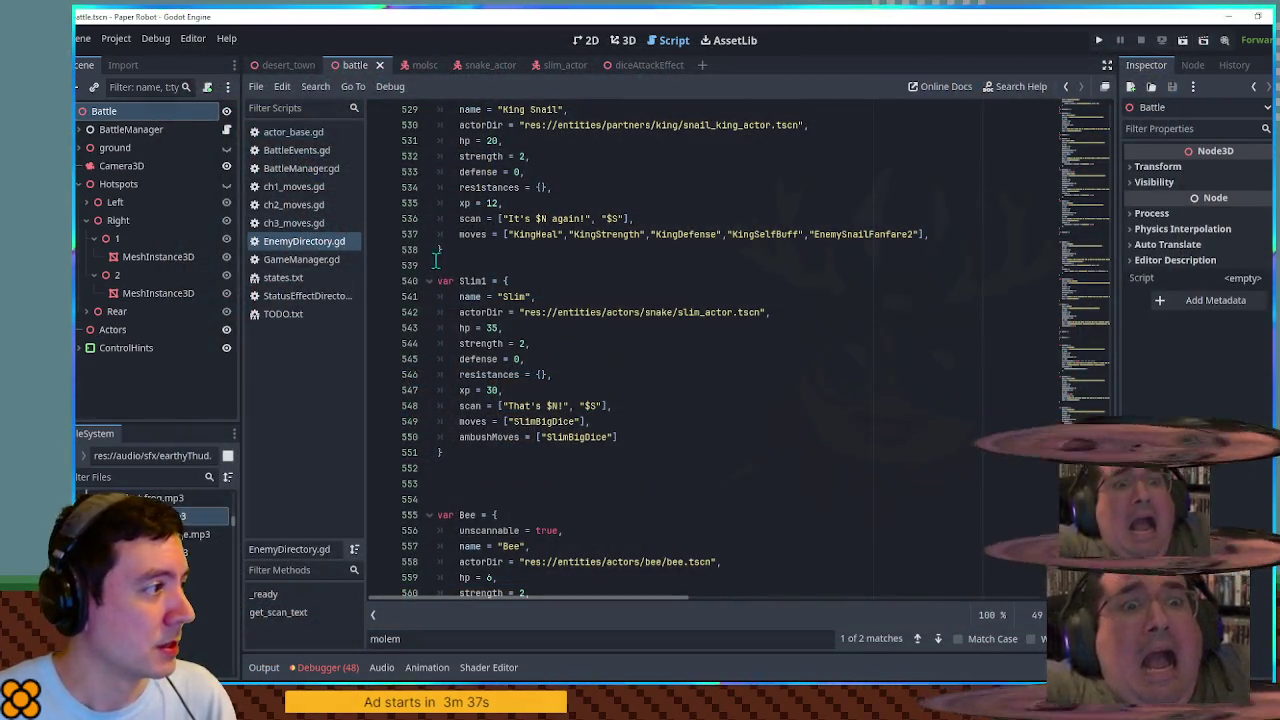
{"action": "left_click", "coordinate": [300, 223]}
{"action": "left_click_drag", "start_coordinate": [624, 374], "coordinate": [440, 358]}
Step: Fold the EnemySnailFanfare2 block and paste it above var SlimBigDice
{"action": "scroll", "coordinate": [581, 398], "scroll_direction": "down", "scroll_amount": 4}
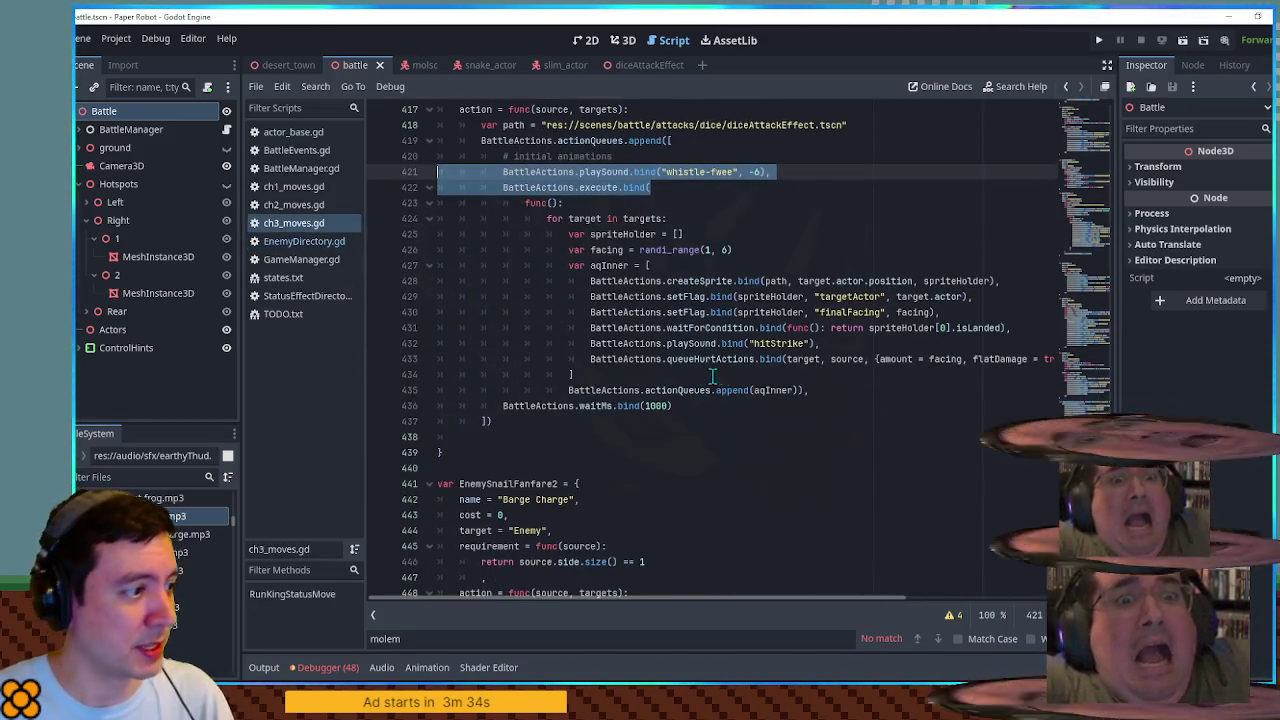
{"action": "left_click", "coordinate": [428, 484]}
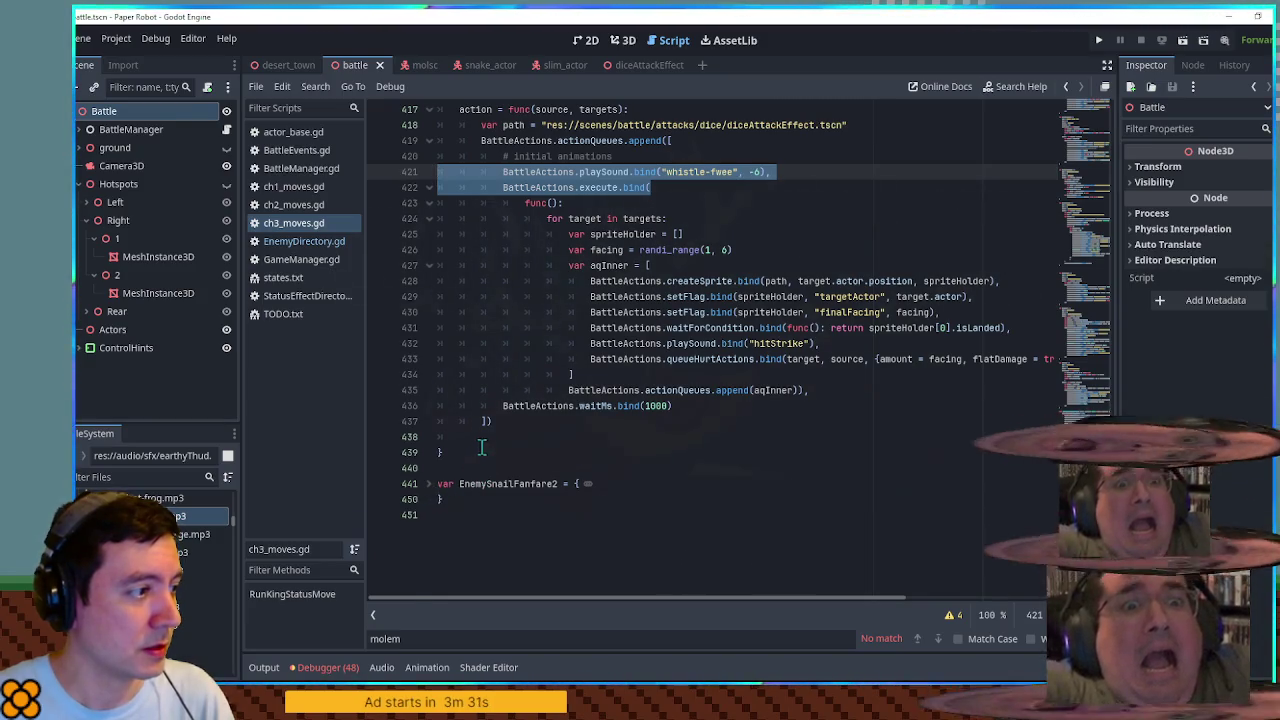
{"action": "scroll", "coordinate": [470, 500], "scroll_direction": "up", "scroll_amount": 5}
{"action": "scroll", "coordinate": [490, 525], "scroll_direction": "down", "scroll_amount": 4}
{"action": "left_click", "coordinate": [491, 522]}
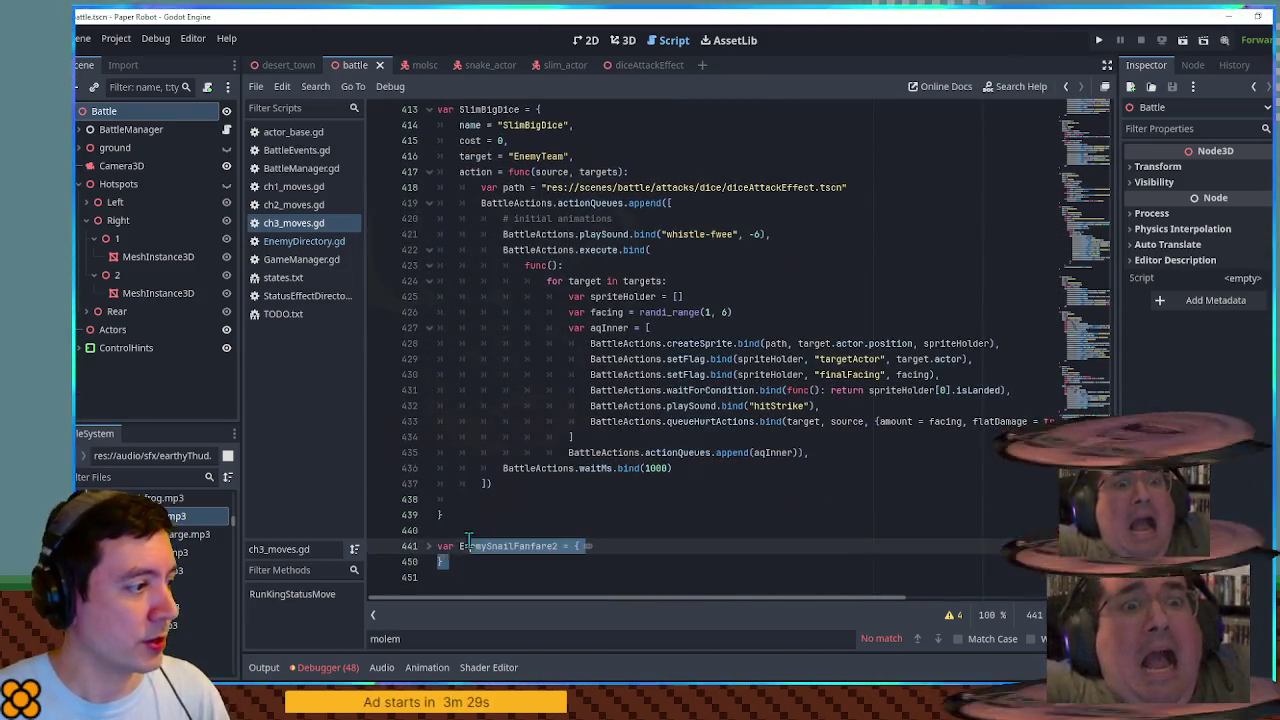
{"action": "scroll", "coordinate": [491, 470], "scroll_direction": "up", "scroll_amount": 8}
{"action": "left_click", "coordinate": [478, 467]}
{"action": "type", "text": "var EnemySnailFanfare2 = { \tname = \"Barge Charge\", \tcost = 0, \ttarget = \"Enemy\", \trequirement = func(source): \t\treturn source.side.size() == 1 \t\t, \taction = func(source, targets): \t\tBattleMoves.getMove(\"EnemySnailFanfare\").action.call(source,targets) }"}
Step: Add blank-line spacing before SlimBigDice and bring up the TODO.txt notes
{"action": "scroll", "coordinate": [574, 442], "scroll_direction": "down", "scroll_amount": 5}
{"action": "key", "text": "Return"}
{"action": "key", "text": "Return"}
{"action": "key", "text": "Return"}
{"action": "scroll", "coordinate": [574, 442], "scroll_direction": "down", "scroll_amount": 6}
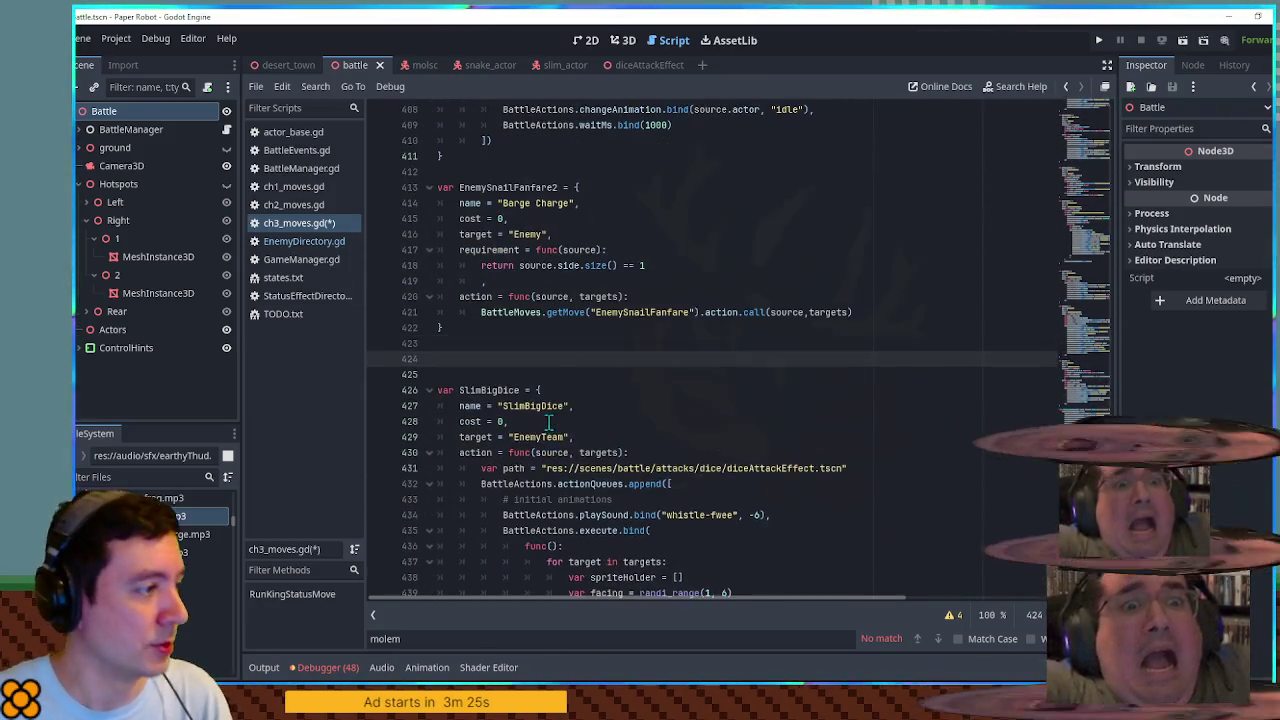
{"action": "key", "text": "Return"}
{"action": "key", "text": "Return"}
{"action": "key", "text": "Return"}
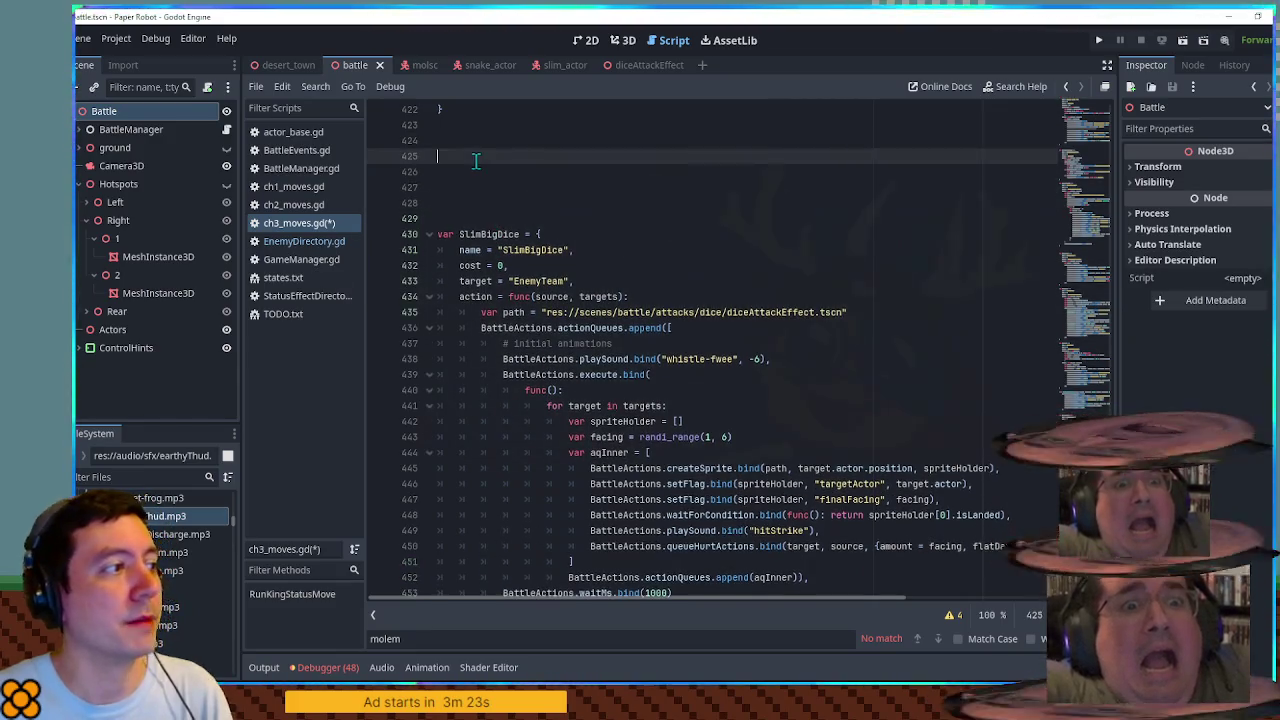
{"action": "left_click", "coordinate": [481, 167]}
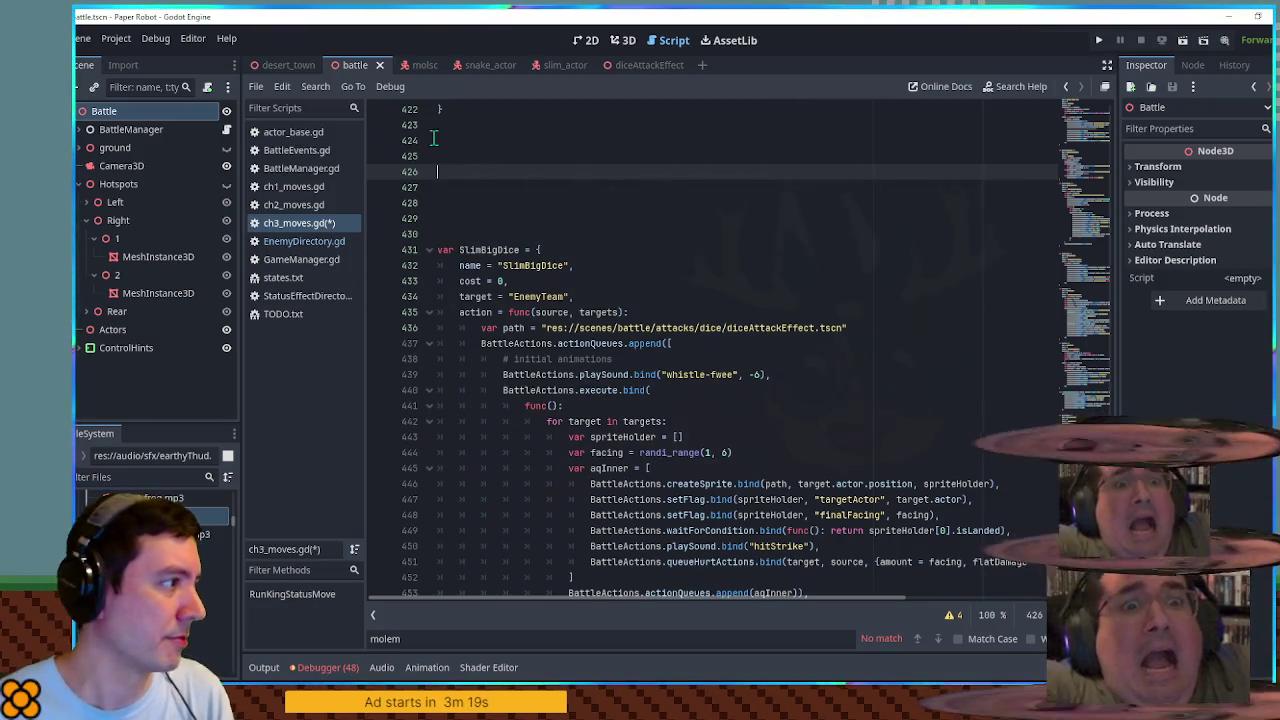
{"action": "left_click", "coordinate": [283, 318]}
{"action": "left_click", "coordinate": [626, 172]}
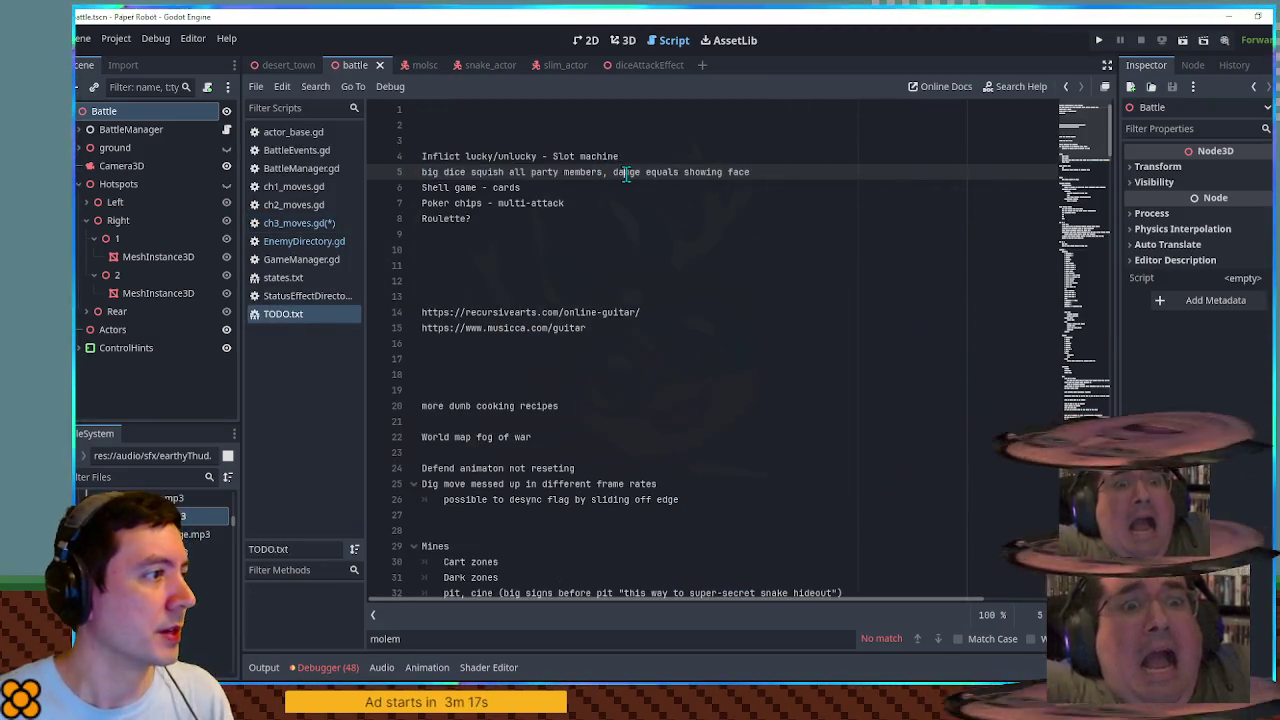
Step: Delete the big dice squish note and select the Shell game cards line
{"action": "key", "text": "ctrl+shift+k"}
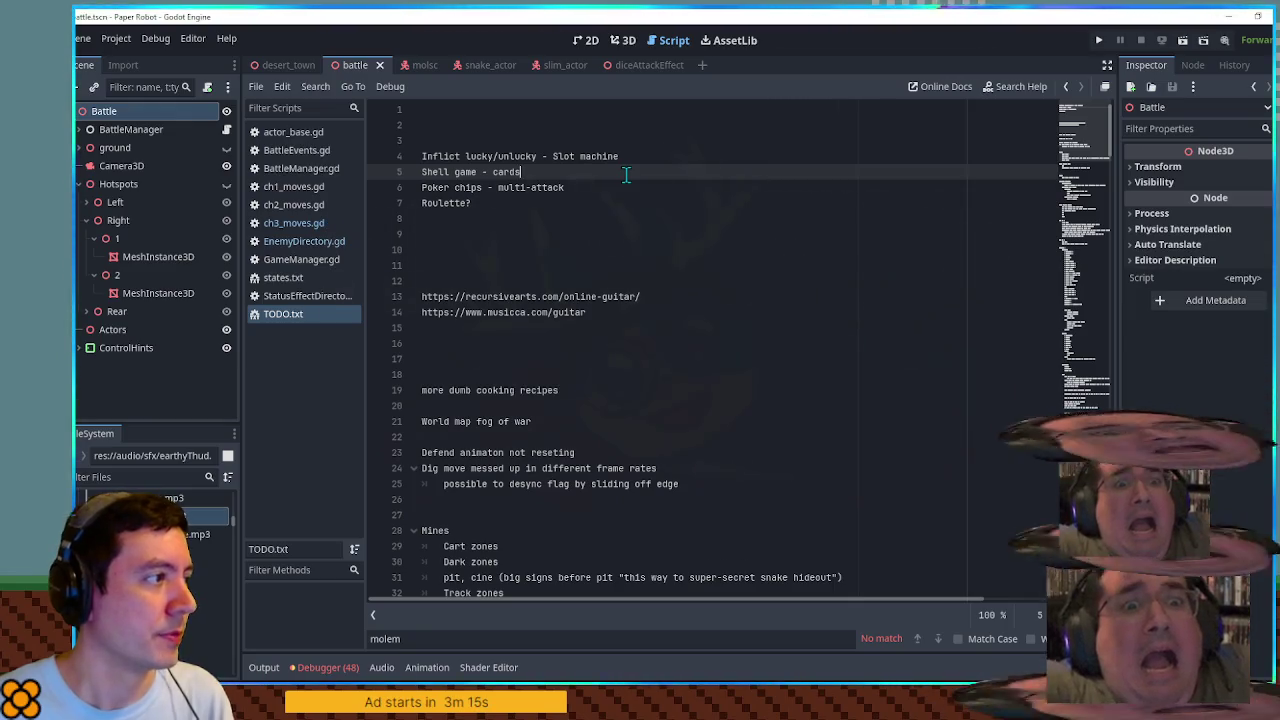
{"action": "key", "text": "ctrl+shift+Left"}
{"action": "key", "text": "shift+Home"}
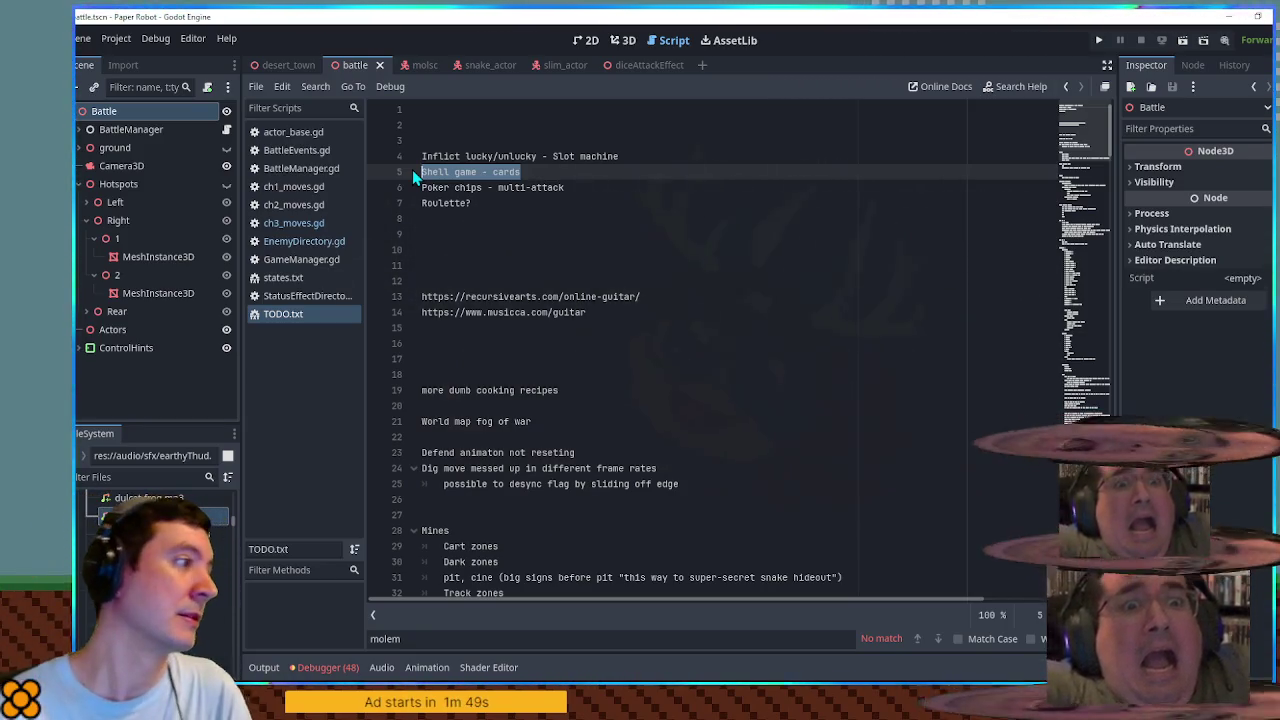
Step: Select the whole 'Inflict lucky/unlucky - Slot machine' line in TODO.txt
{"action": "left_click", "coordinate": [437, 156]}
{"action": "left_click_drag", "start_coordinate": [437, 156], "coordinate": [631, 156]}
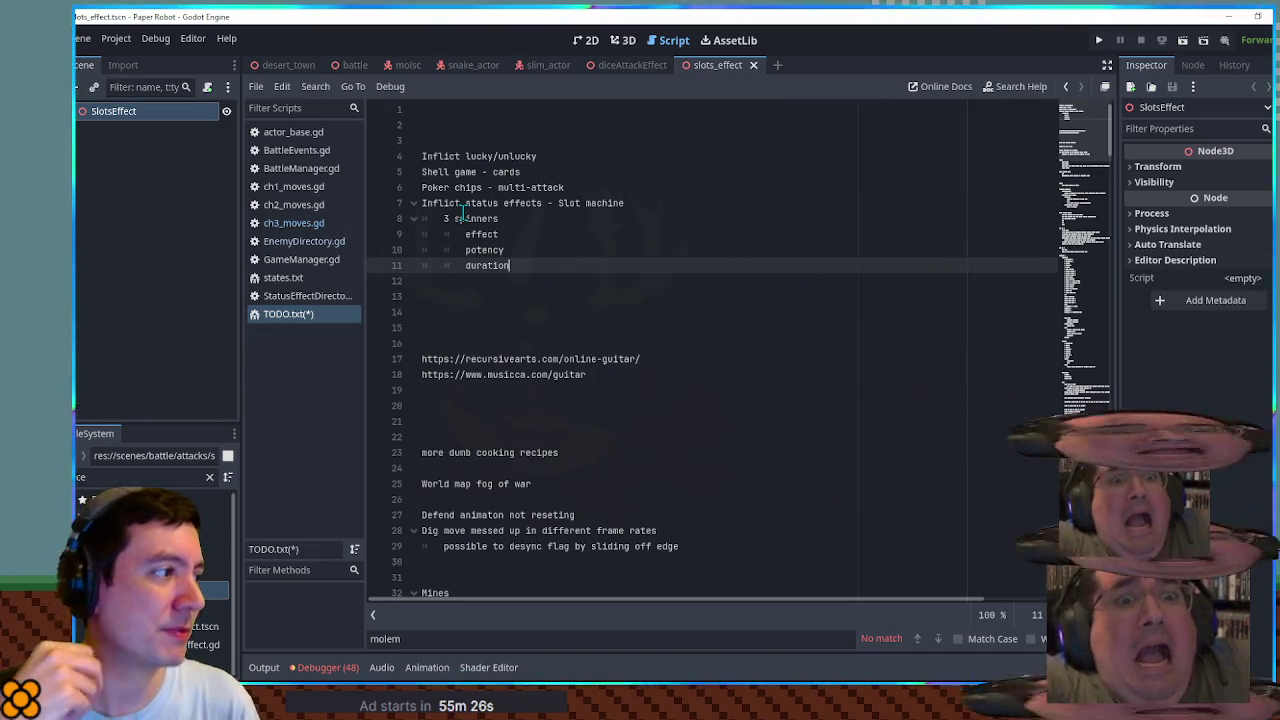
Step: Append '- positive or negative, affects all fighters' to the effect spinner line, fixing typos
{"action": "key", "text": "Up"}
{"action": "key", "text": "Up"}
{"action": "type", "text": "- positive or negativ"}
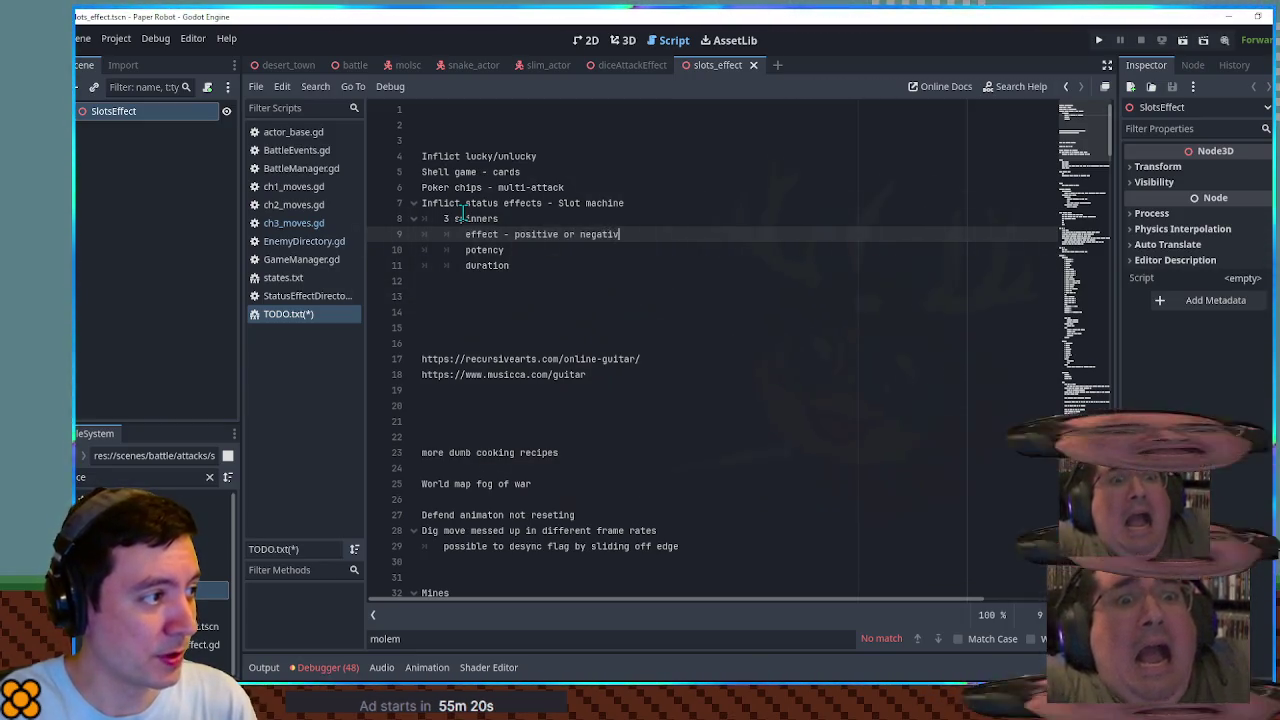
{"action": "type", "text": "e, affet"}
{"action": "key", "text": "BackSpace"}
{"action": "type", "text": "cts all fightse"}
{"action": "key", "text": "BackSpace"}
{"action": "type", "text": "rs"}
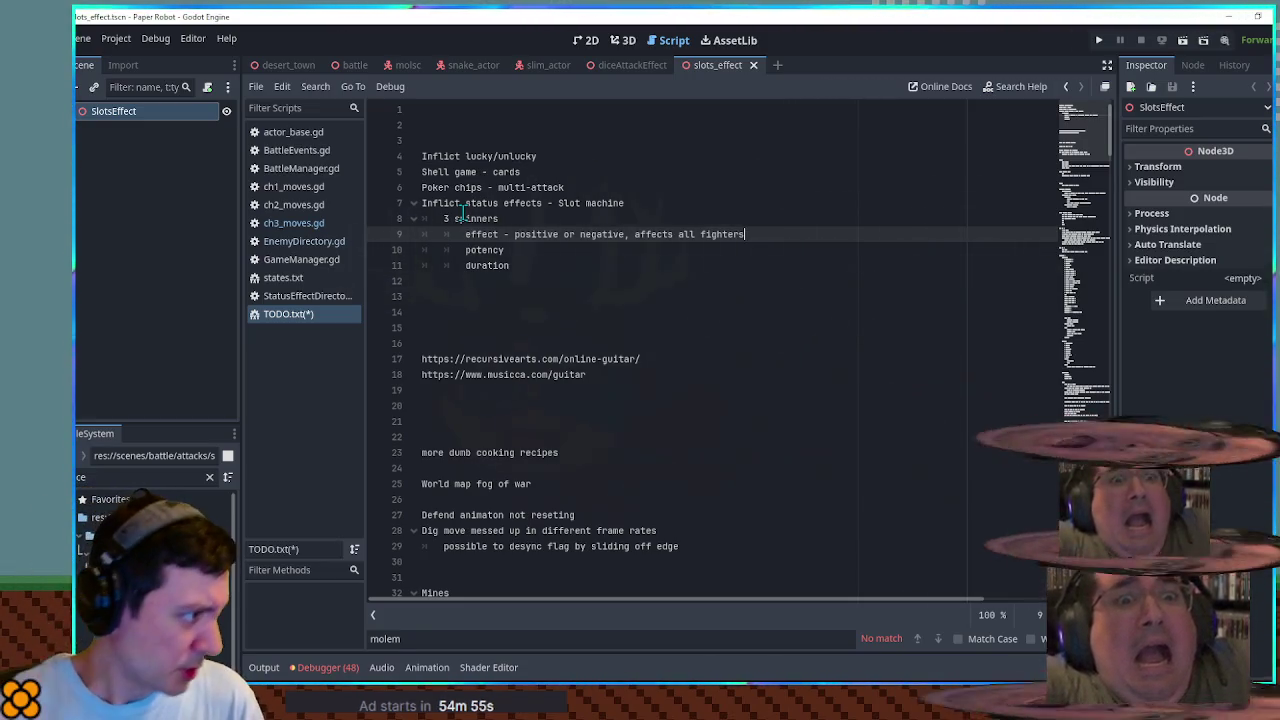
Step: Open StatusEffectDirectory.gd and select the Poison effect name on line 29
{"action": "left_click", "coordinate": [315, 293]}
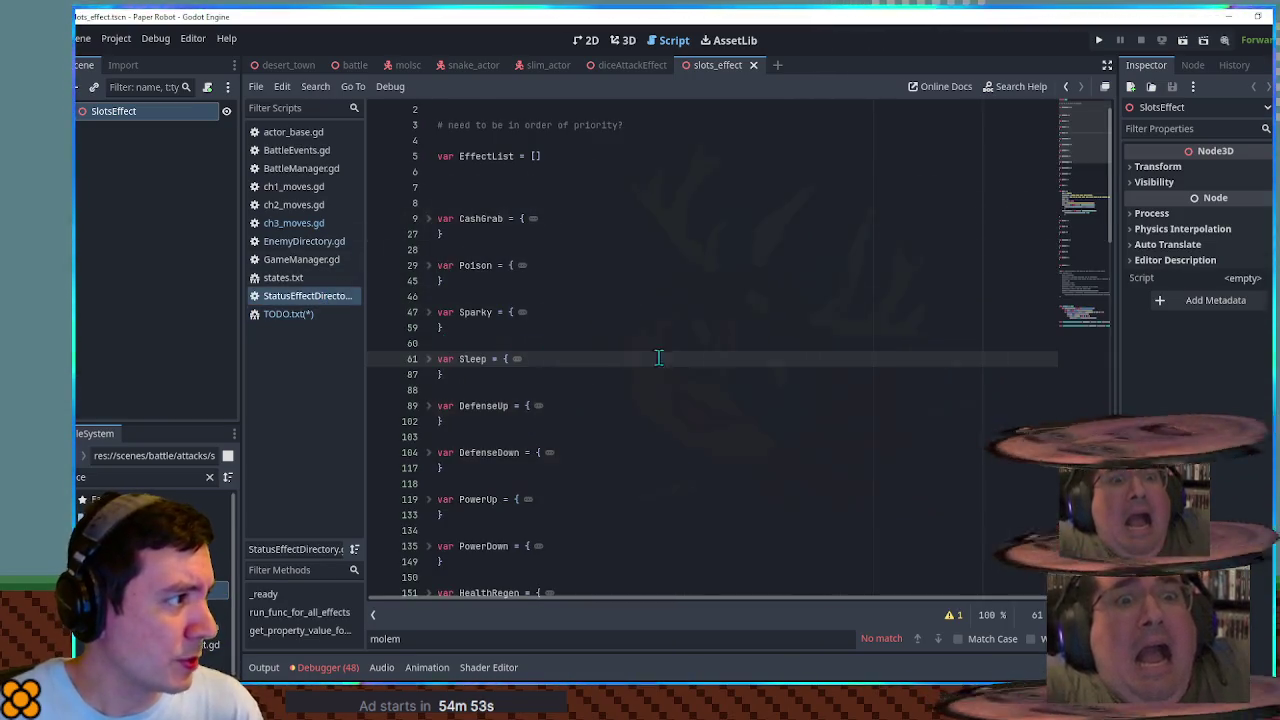
{"action": "scroll", "coordinate": [644, 357], "scroll_direction": "up", "scroll_amount": 1}
{"action": "double_click", "coordinate": [473, 281]}
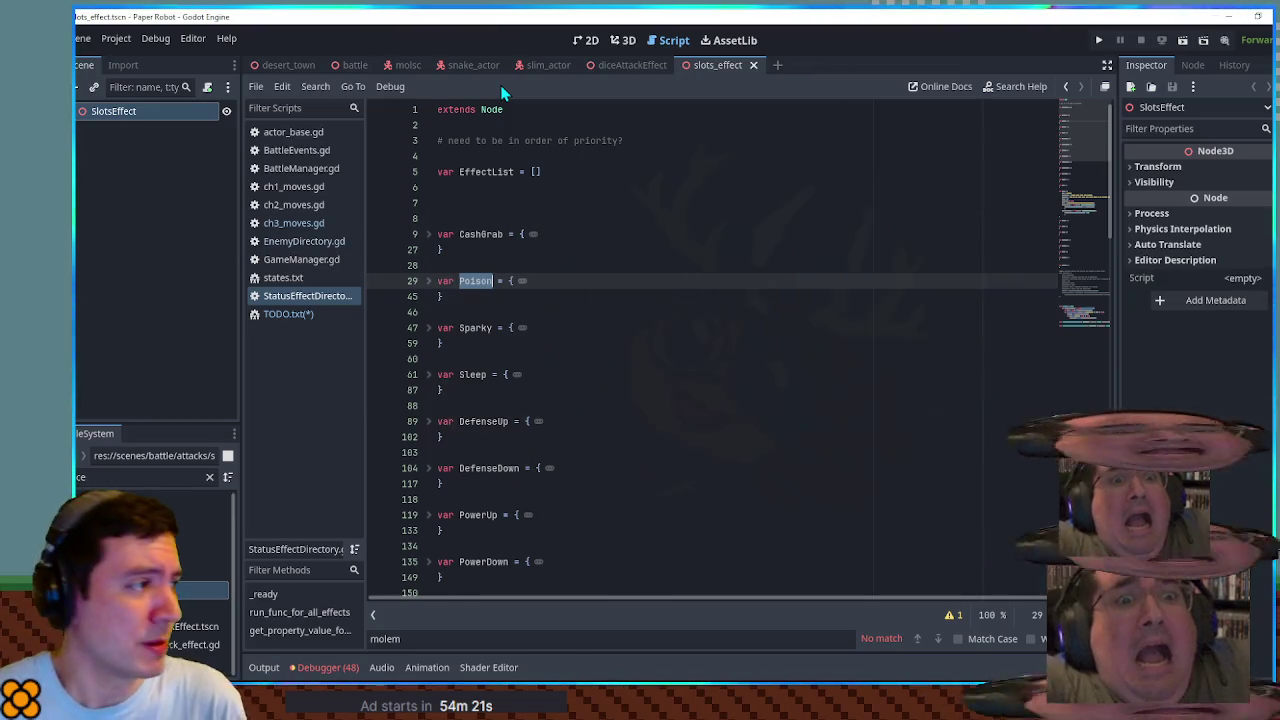
{"action": "double_click", "coordinate": [476, 282]}
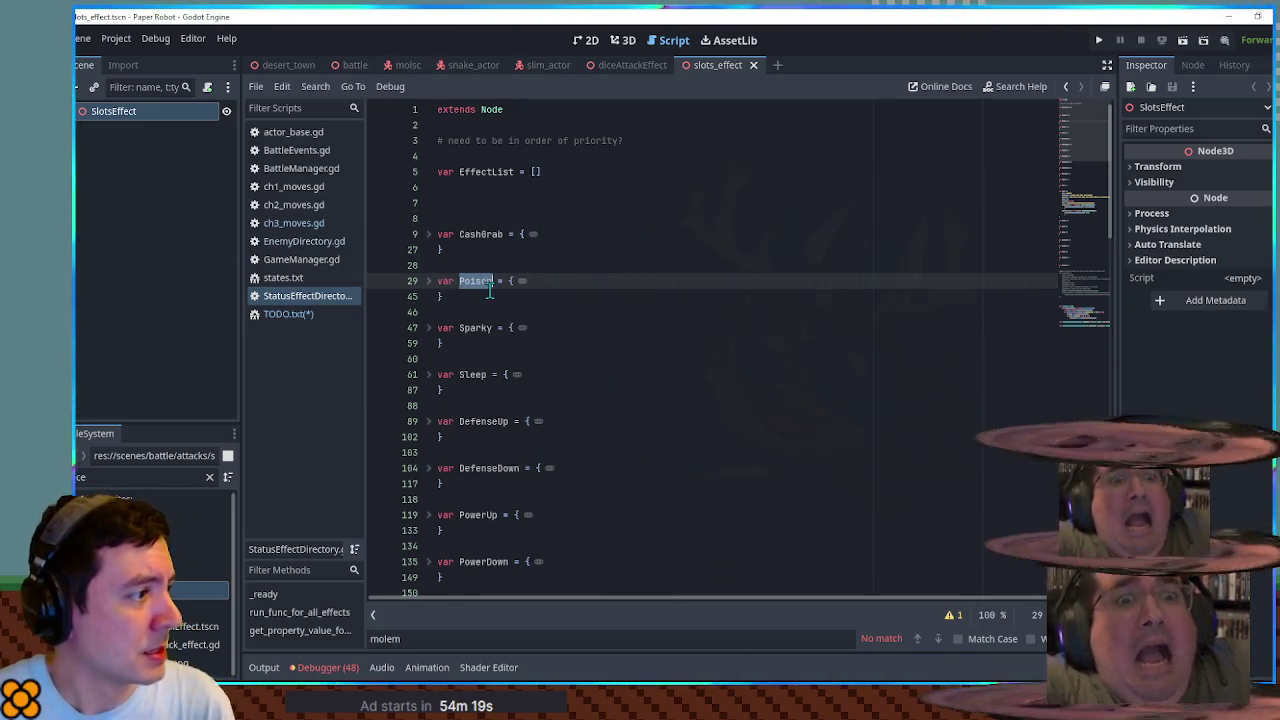
{"action": "left_click", "coordinate": [295, 314]}
Step: Add an indented 'Poison' line under the slot machine spinner notes and save TODO.txt
{"action": "left_click", "coordinate": [539, 280]}
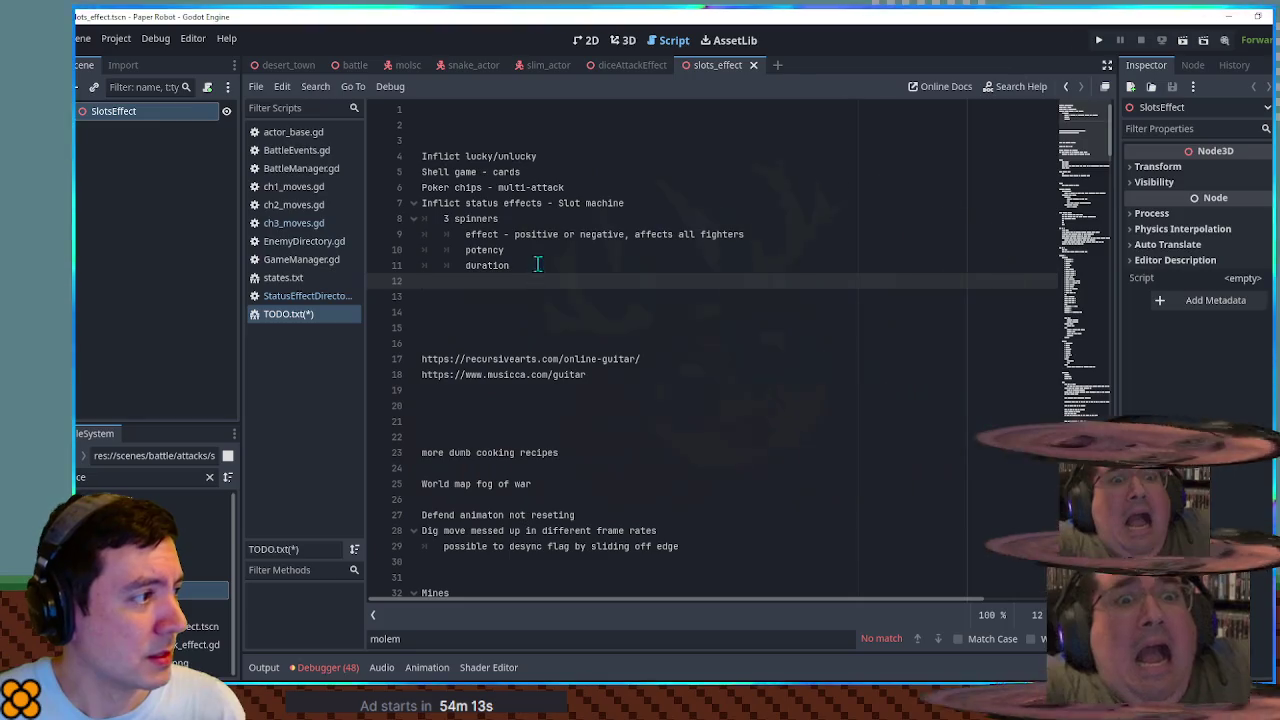
{"action": "left_click", "coordinate": [780, 234]}
{"action": "key", "text": "Down"}
{"action": "key", "text": "Down"}
{"action": "key", "text": "Down"}
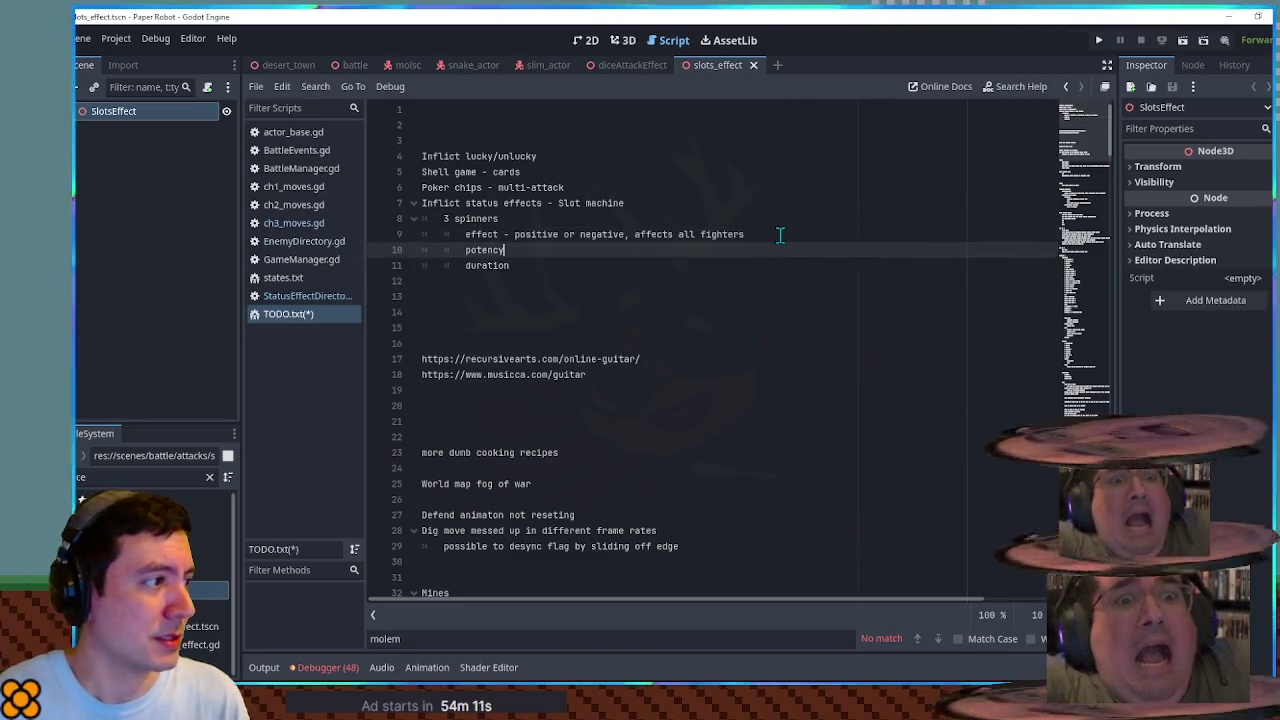
{"action": "type", "text": "Poison"}
{"action": "key", "text": "Home"}
{"action": "key", "text": "Tab"}
{"action": "key", "text": "ctrl+s"}
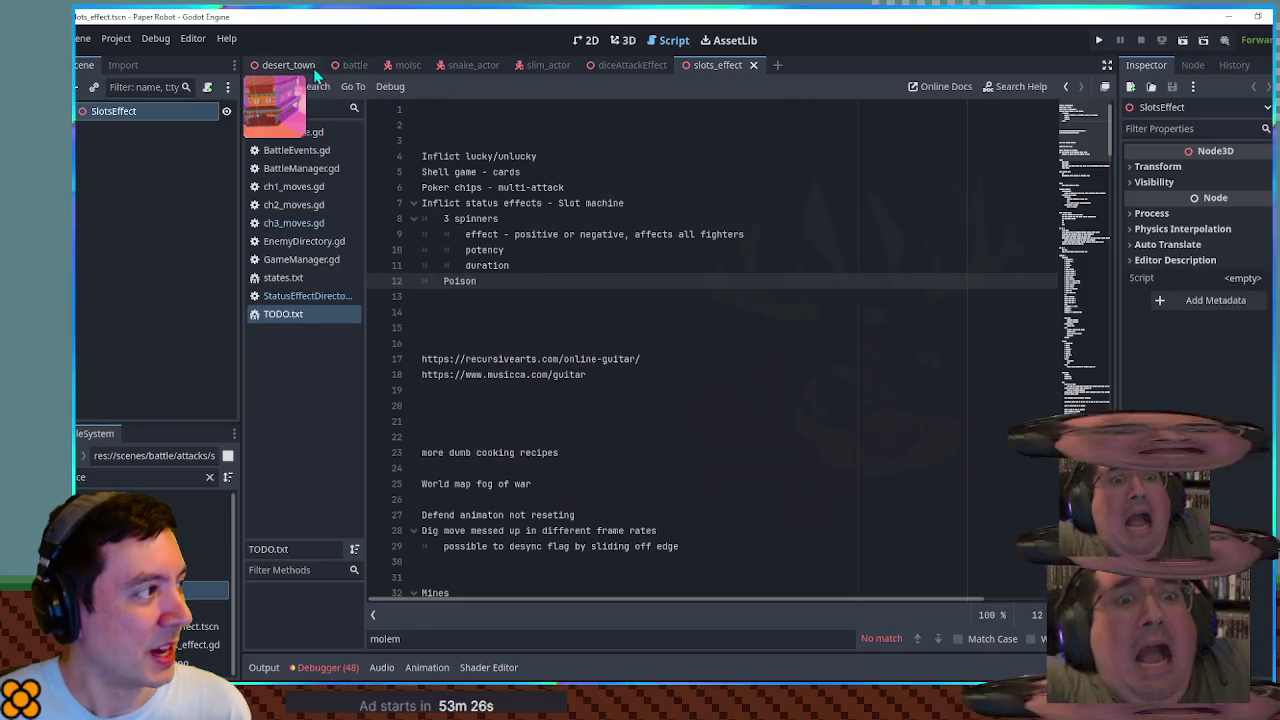
{"action": "left_click", "coordinate": [355, 67]}
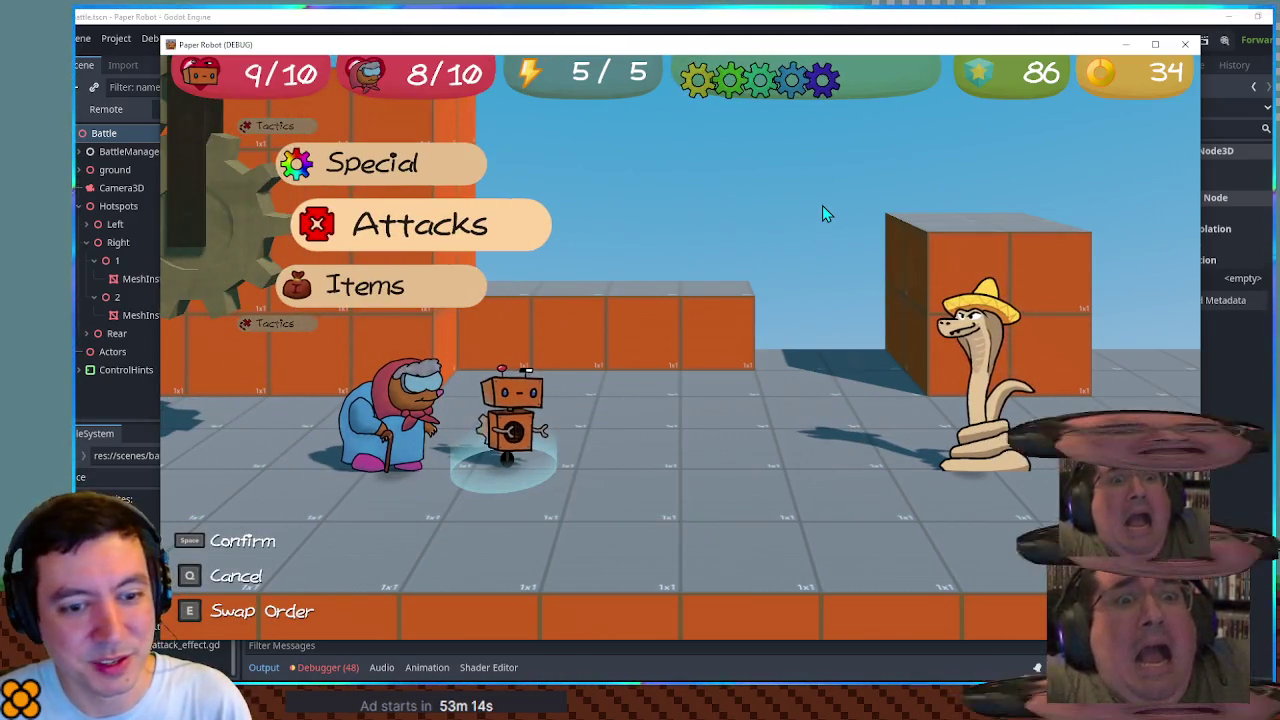
Step: Playtest the battle, rotating the menu to Tactics > Change partners, then close the game
{"action": "key", "text": "Up"}
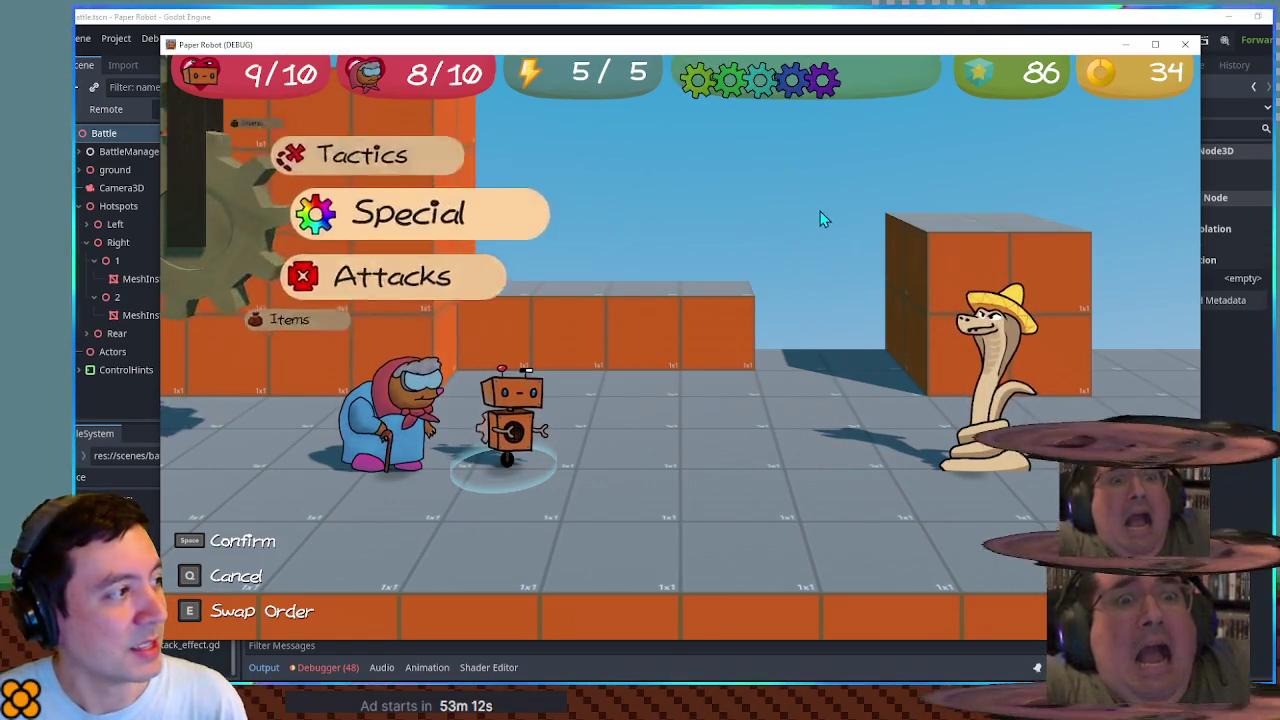
{"action": "key", "text": "Up"}
{"action": "key", "text": "space"}
{"action": "key", "text": "space"}
{"action": "key", "text": "space"}
{"action": "key", "text": "Up"}
{"action": "key", "text": "space"}
{"action": "key", "text": "space"}
{"action": "key", "text": "space"}
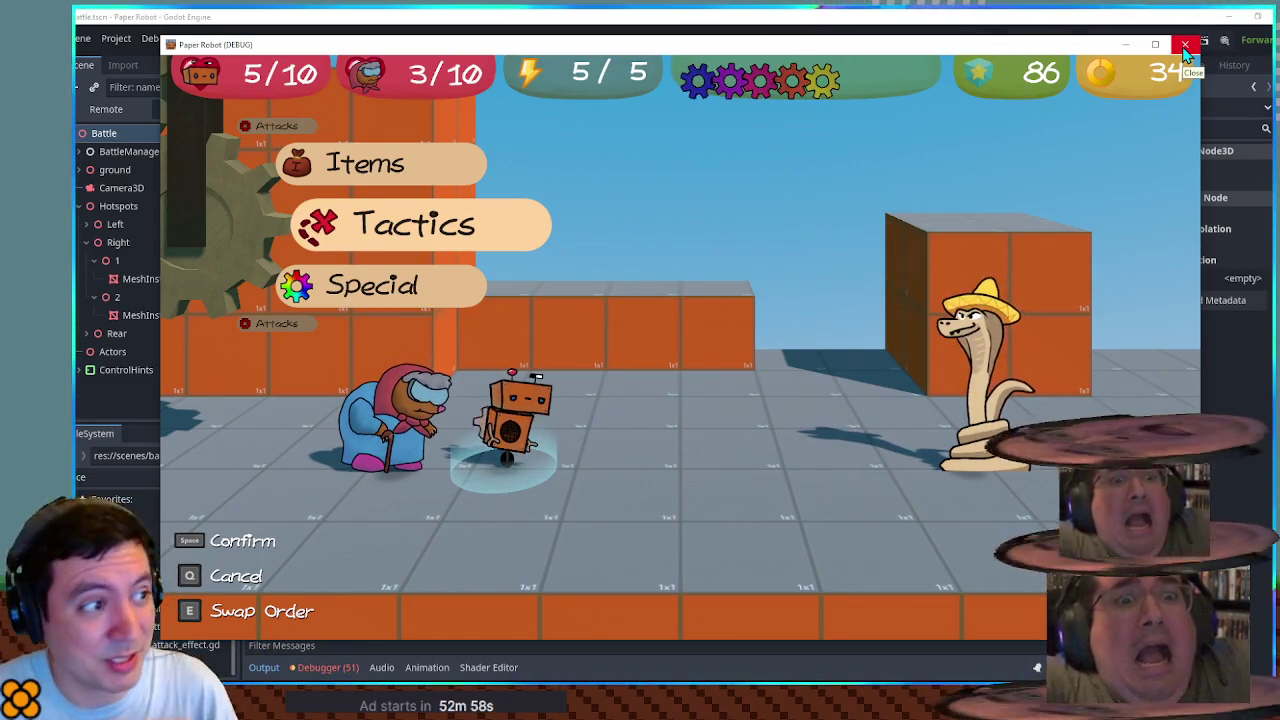
{"action": "left_click", "coordinate": [1184, 46]}
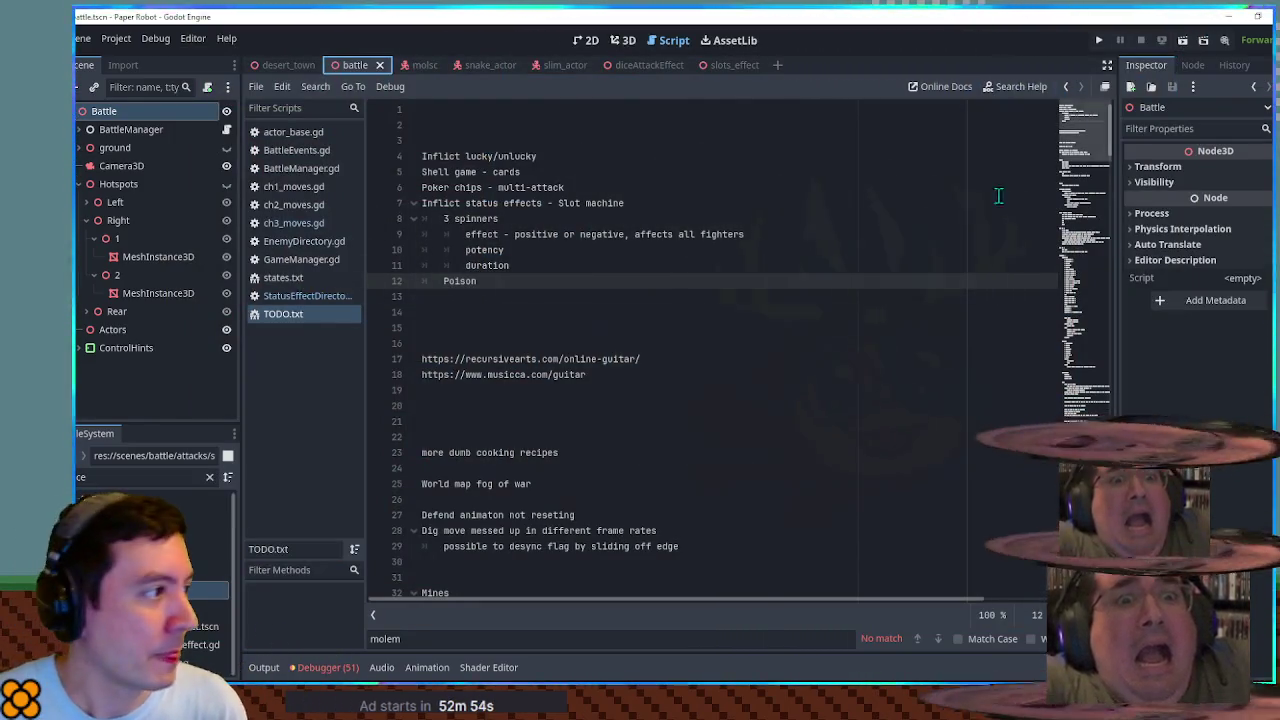
Step: Write the line 13 note about making dice use strength if status effect str plus is available
{"action": "left_click", "coordinate": [491, 297]}
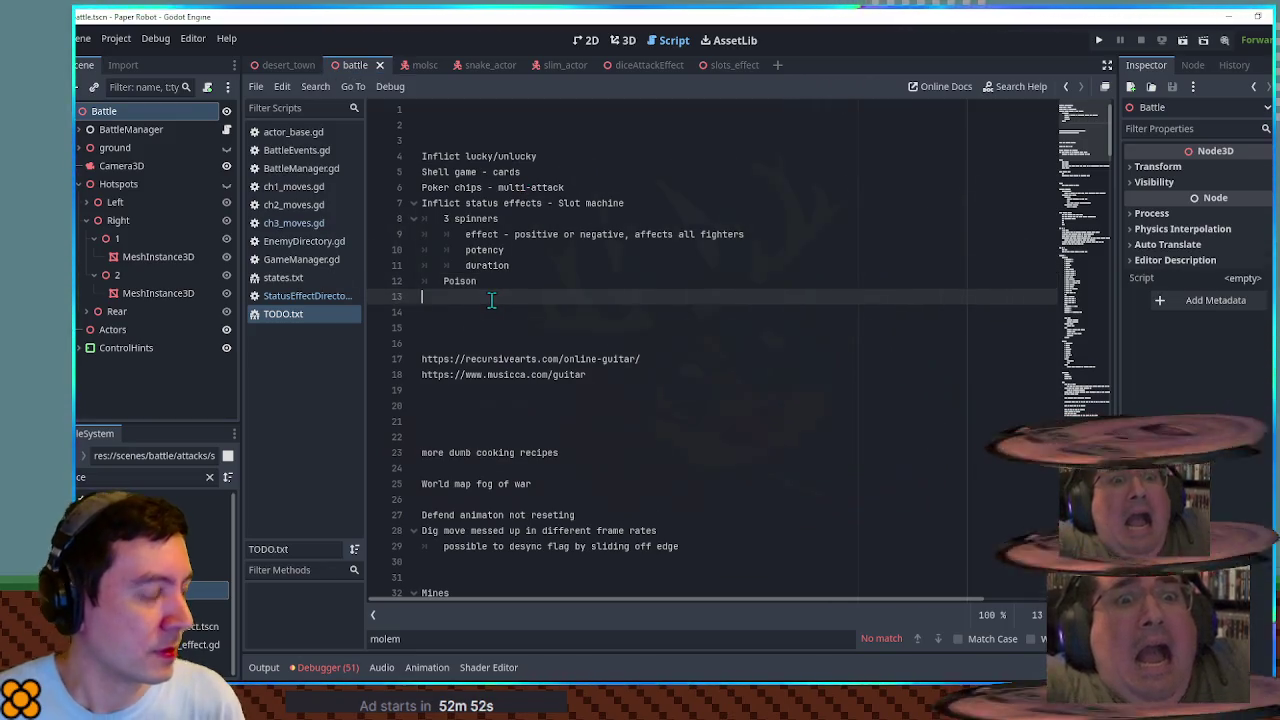
{"action": "type", "text": "Need to"}
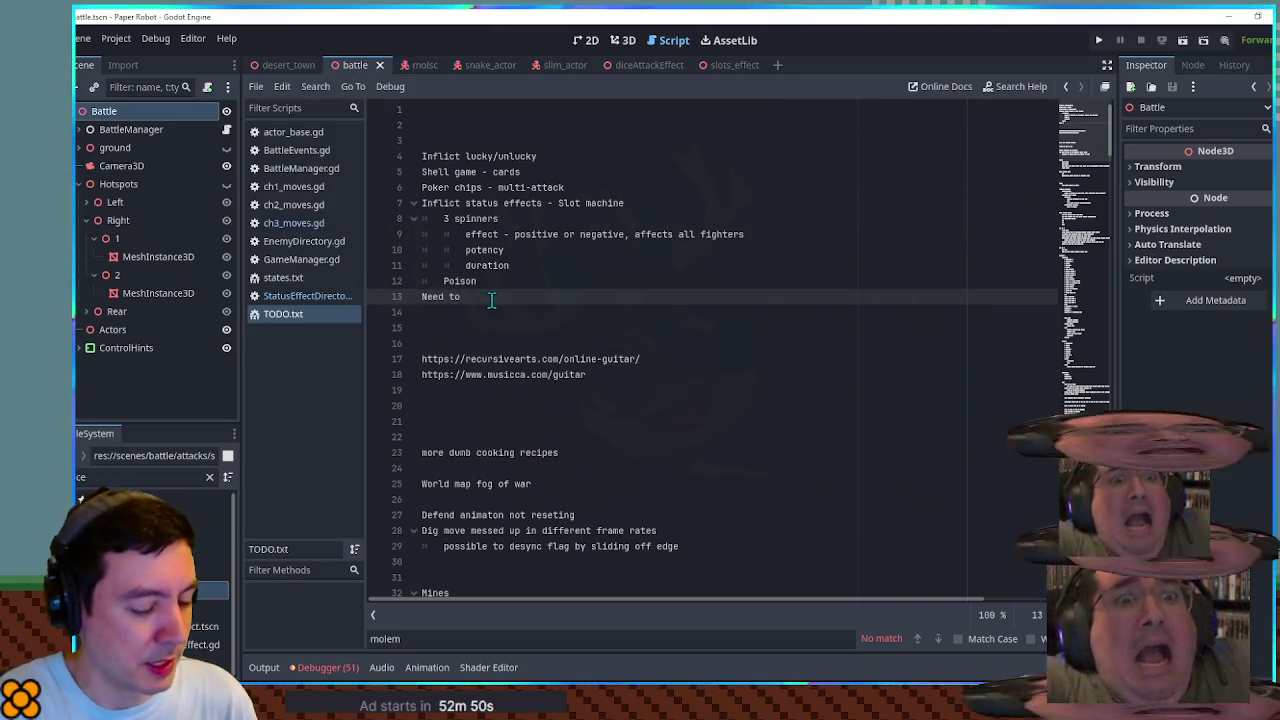
{"action": "type", "text": " take a"}
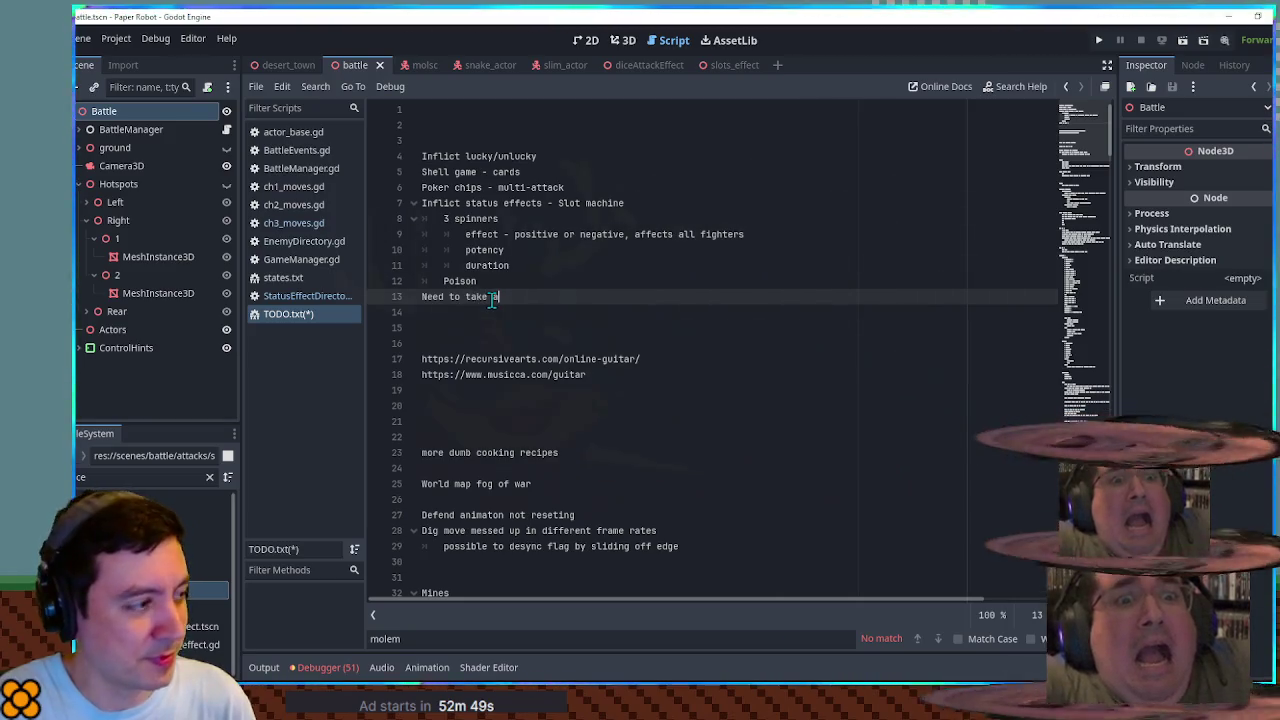
{"action": "key", "text": "BackSpace"}
{"action": "key", "text": "BackSpace"}
{"action": "key", "text": "BackSpace"}
{"action": "type", "text": "make dice use stre"}
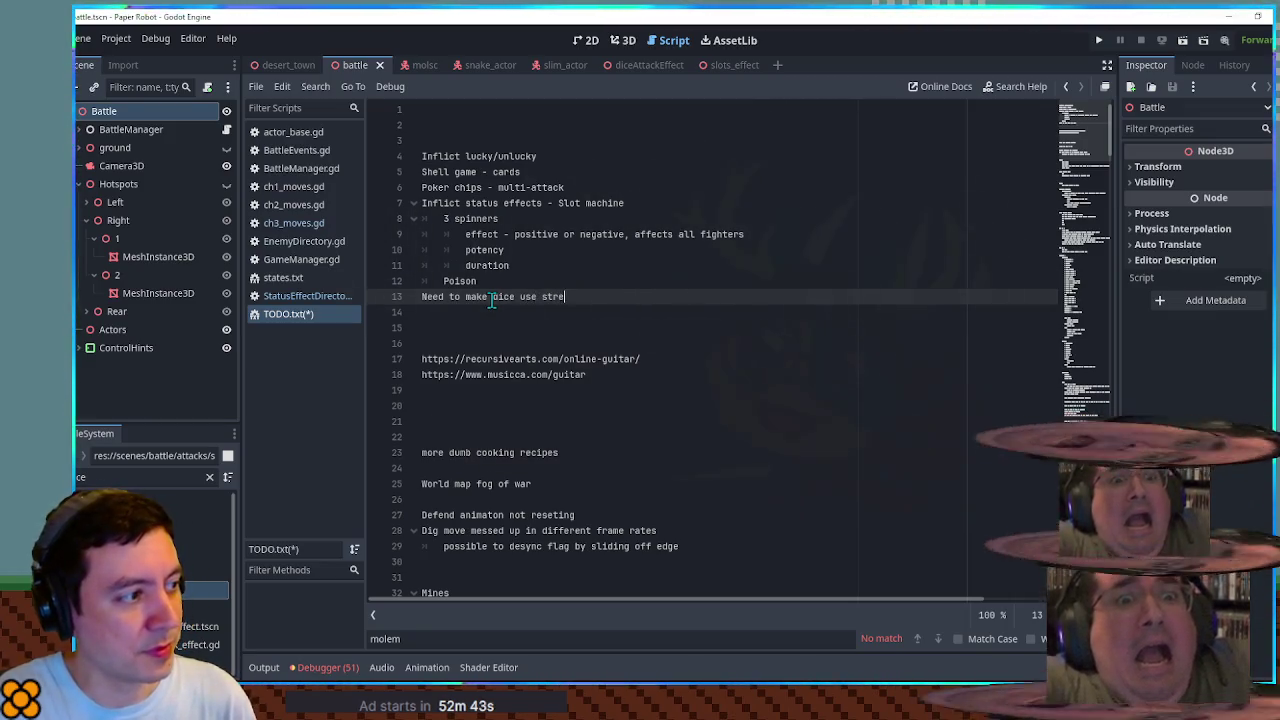
{"action": "type", "text": "ngth? if status effect str plus is ava"}
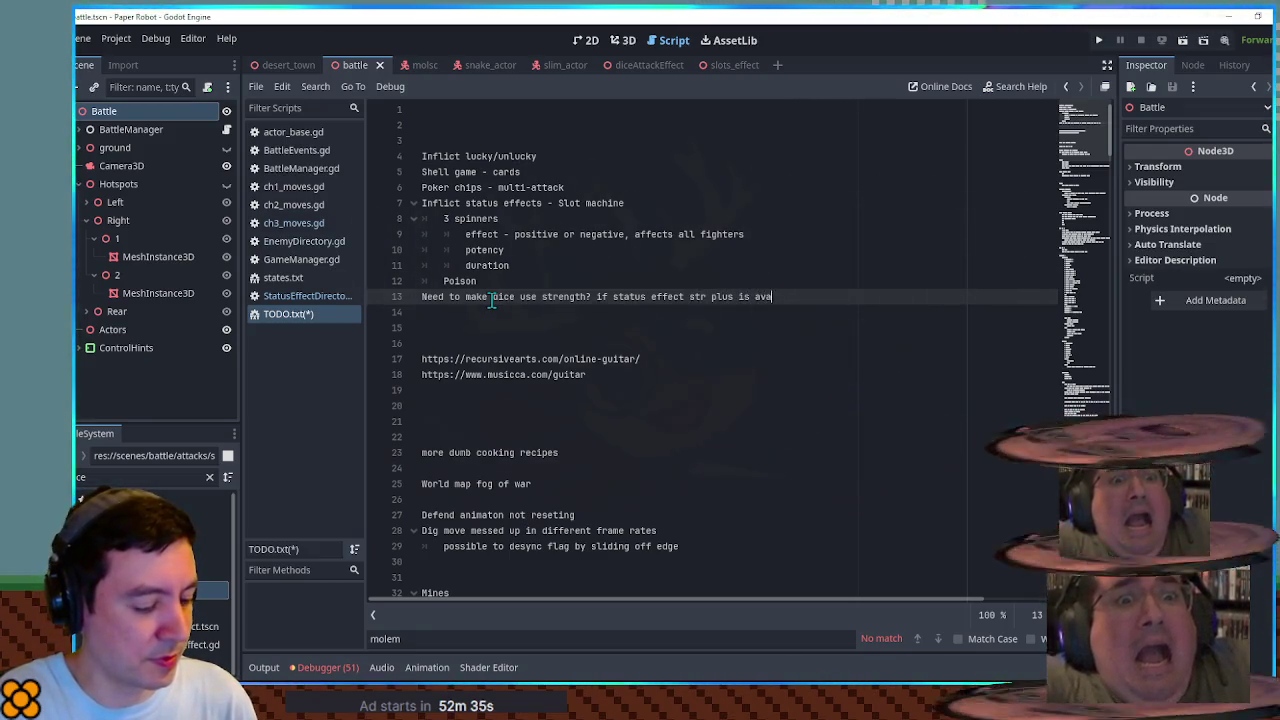
{"action": "type", "text": "ilable"}
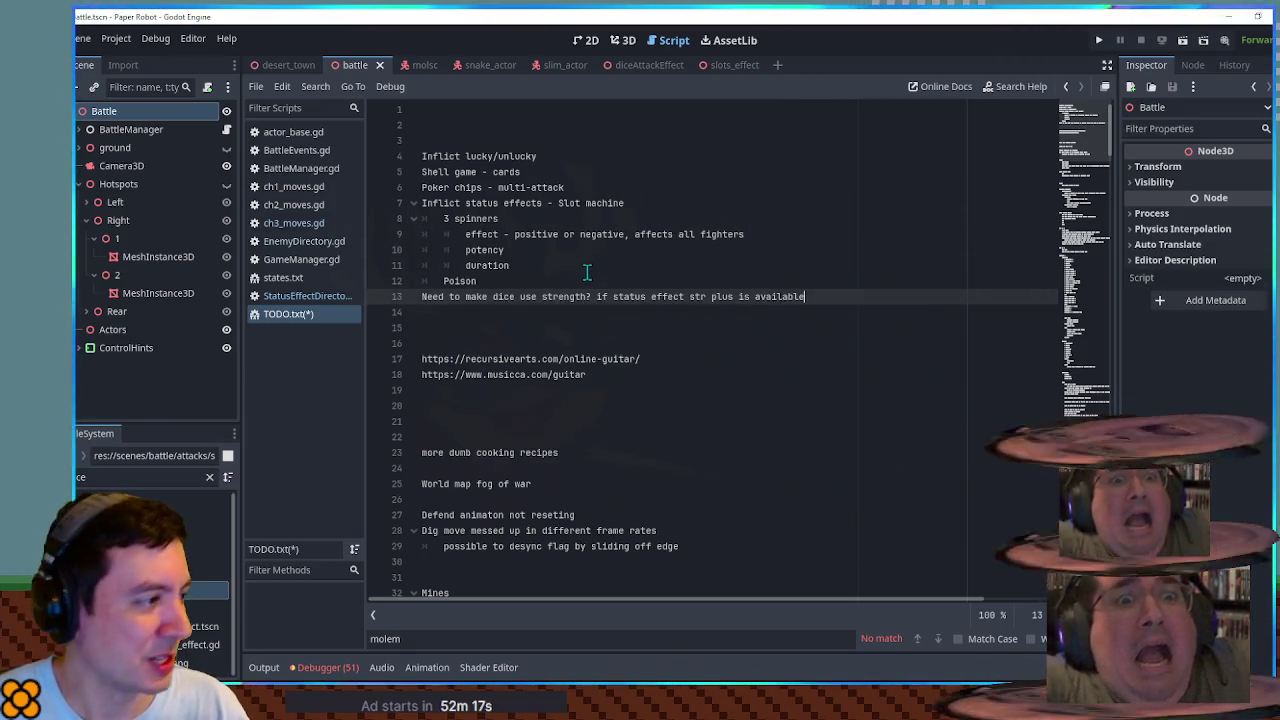
{"action": "left_click", "coordinate": [290, 298]}
{"action": "scroll", "coordinate": [609, 316], "scroll_direction": "down", "scroll_amount": 2}
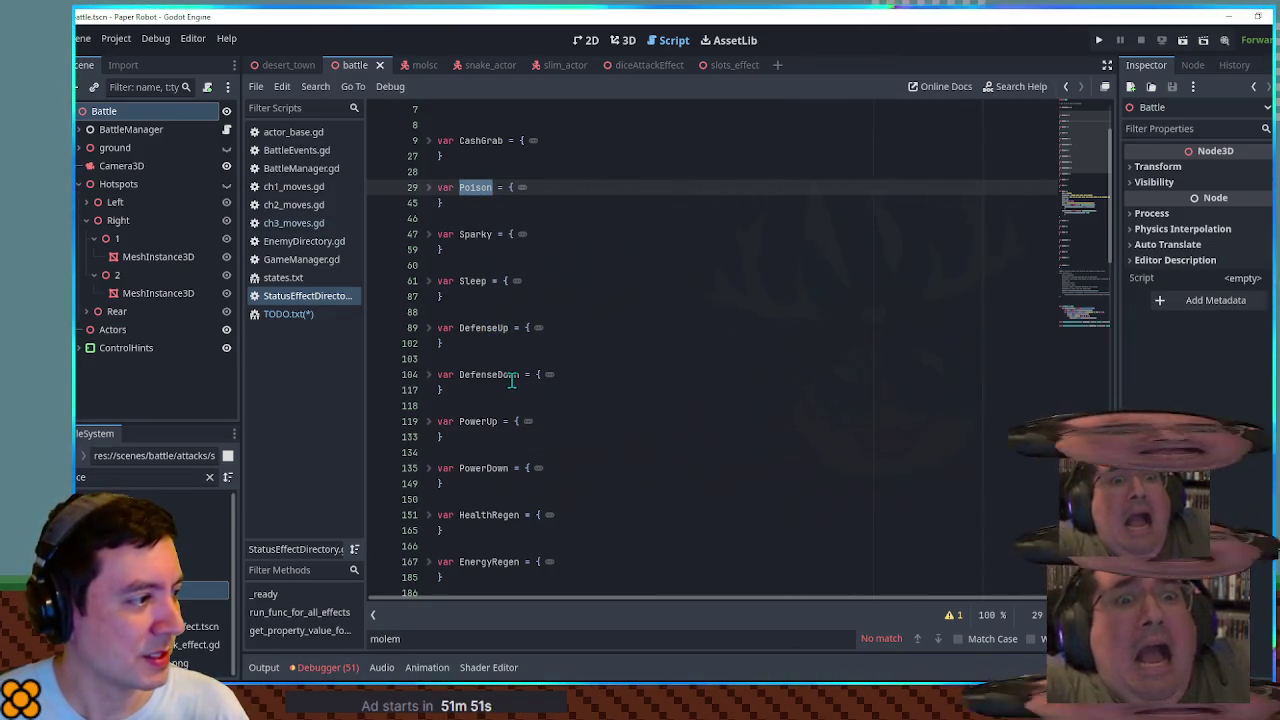
{"action": "double_click", "coordinate": [484, 327]}
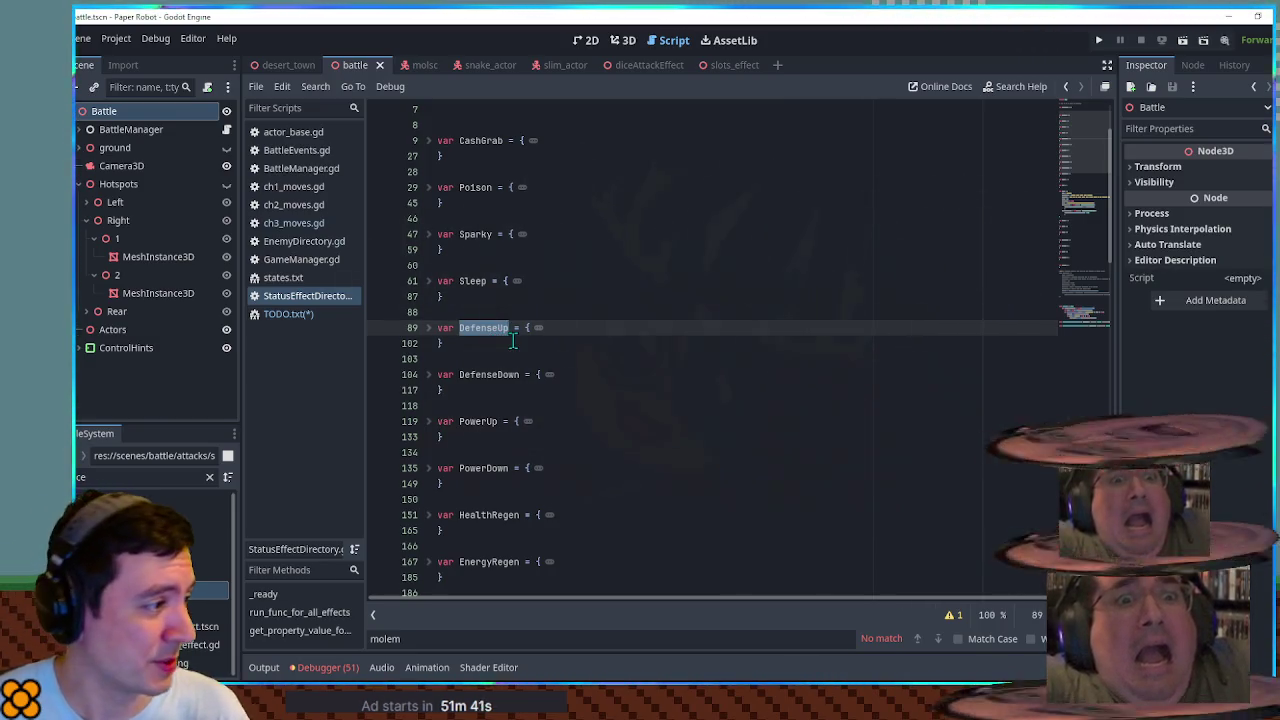
{"action": "scroll", "coordinate": [505, 343], "scroll_direction": "down", "scroll_amount": 1}
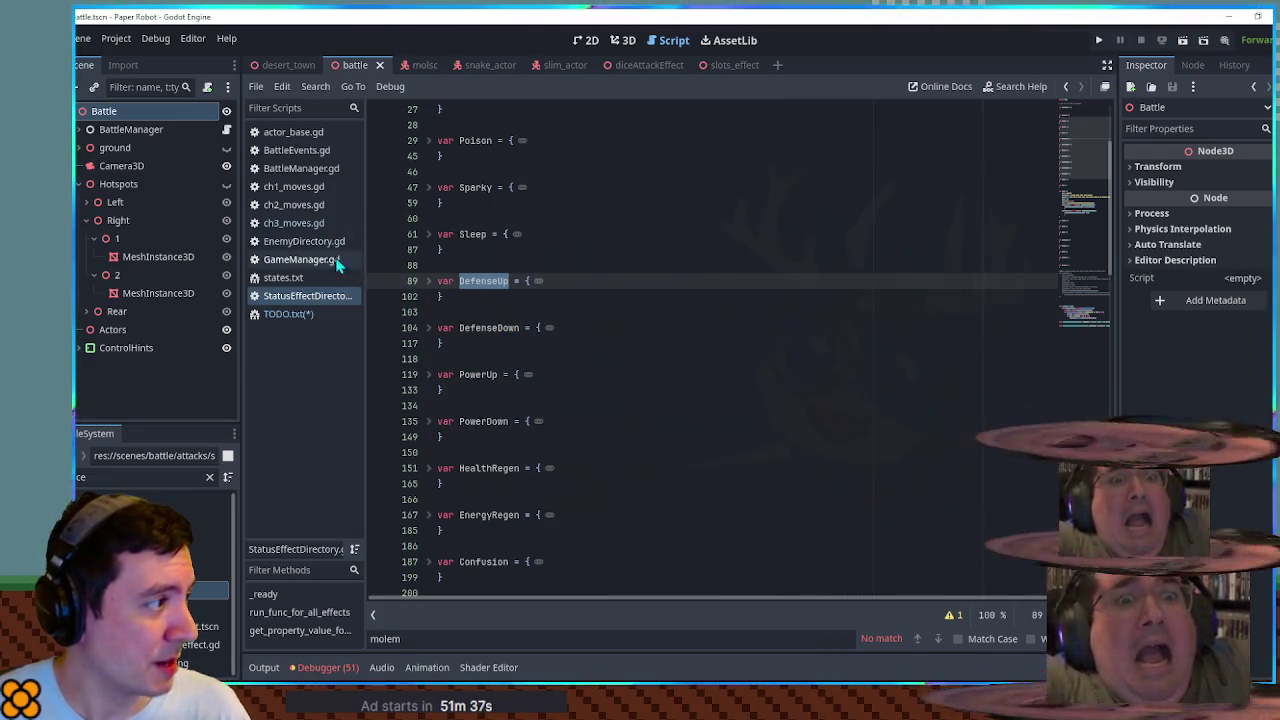
{"action": "left_click", "coordinate": [293, 224]}
{"action": "left_click", "coordinate": [300, 313]}
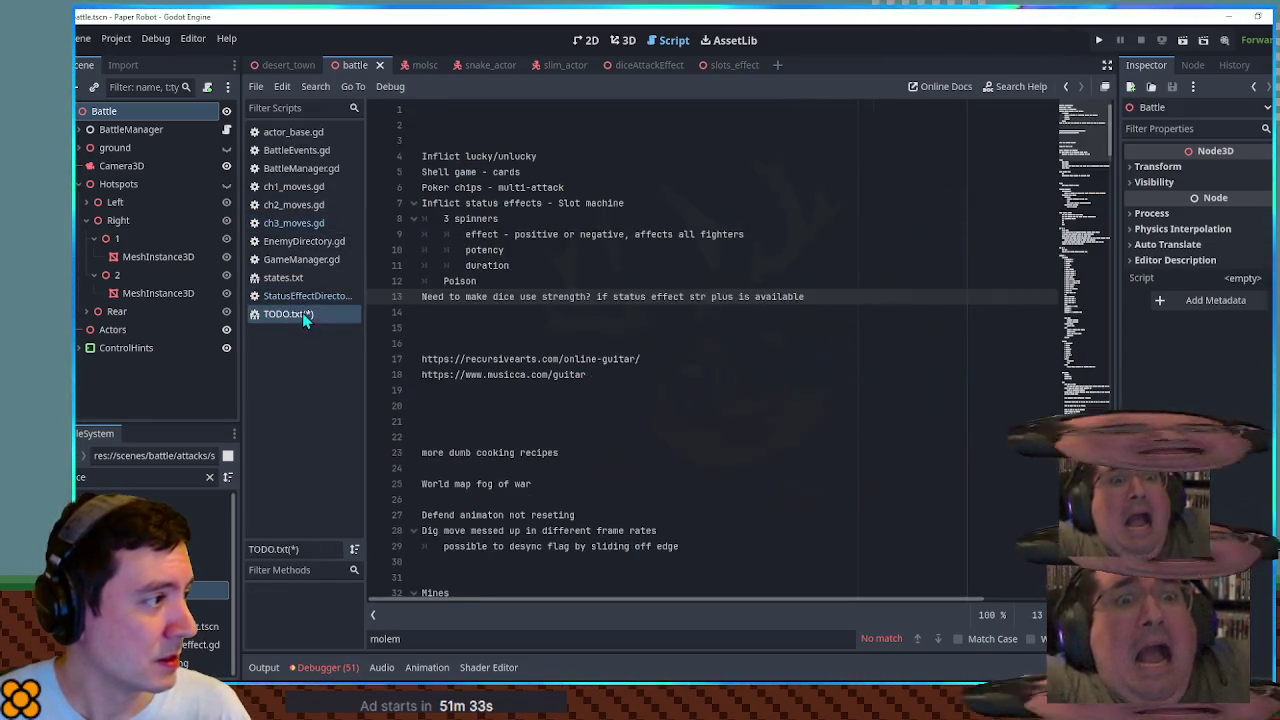
Step: Extend the Poison line so it reads 'Poison, DefenseUp, PowerUp'
{"action": "left_click", "coordinate": [524, 283]}
{"action": "type", "text": ", DefenseUp"}
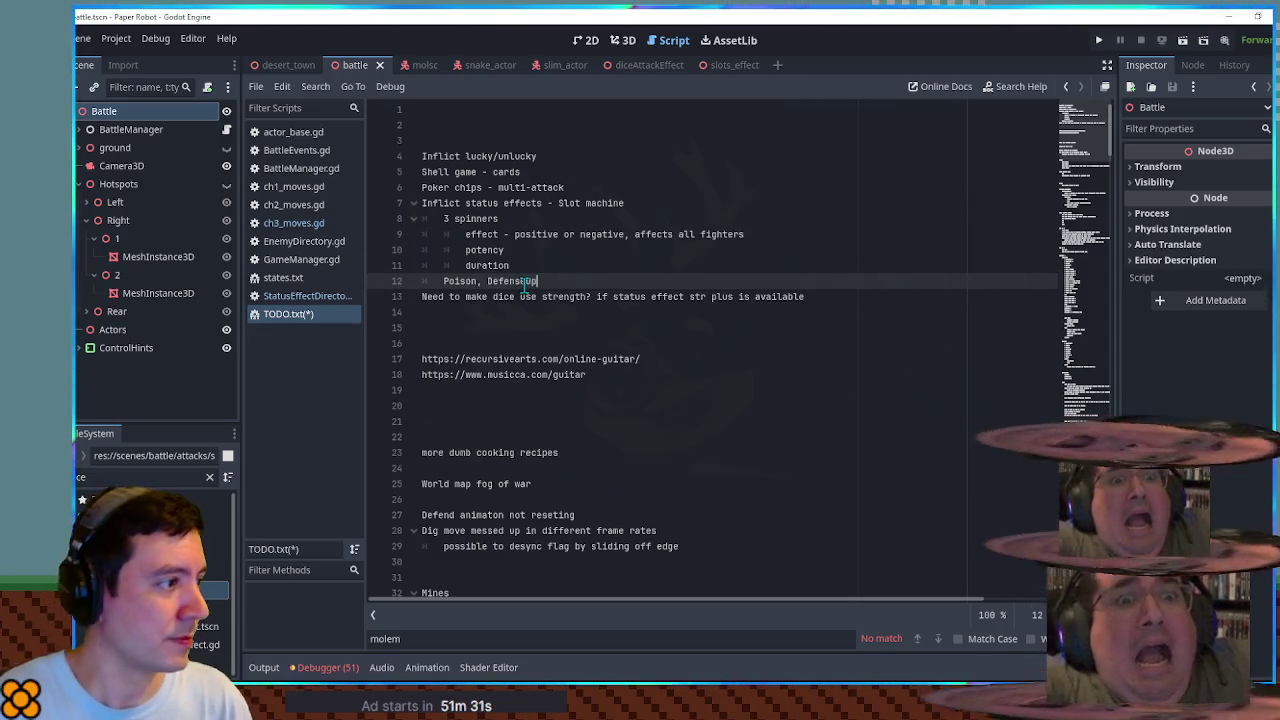
{"action": "type", "text": ", PowerUp,"}
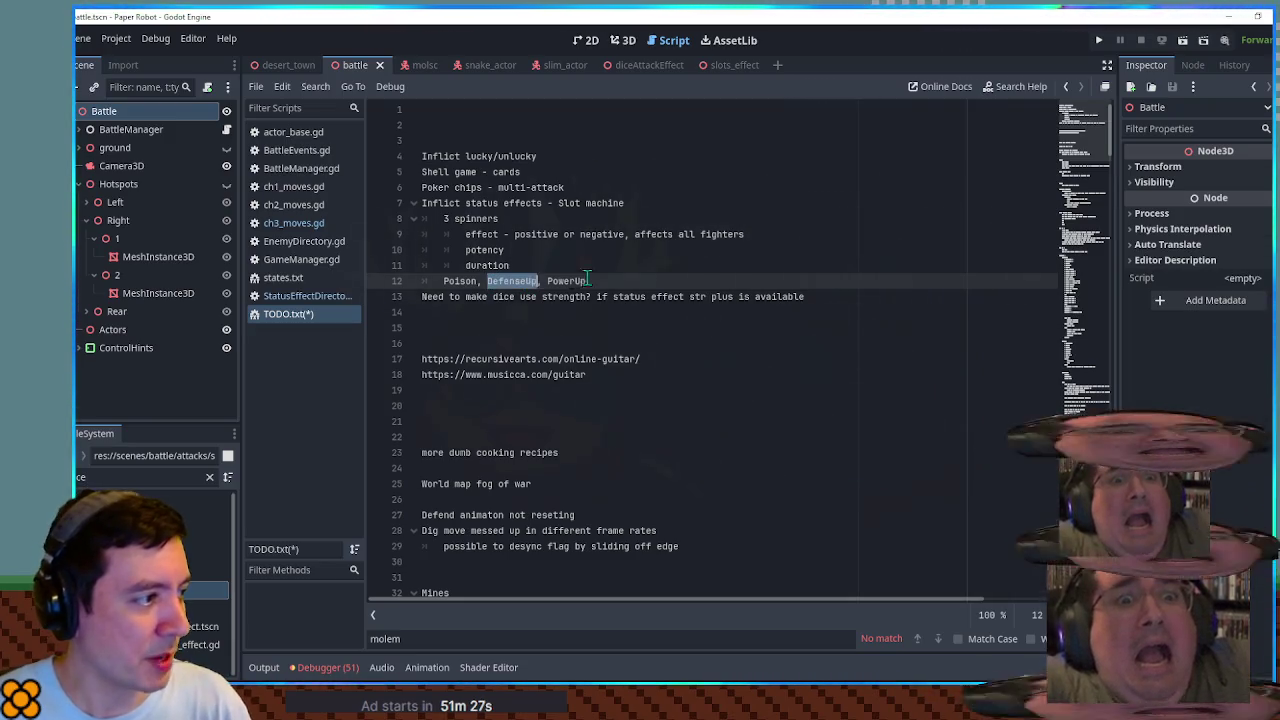
{"action": "double_click", "coordinate": [462, 283]}
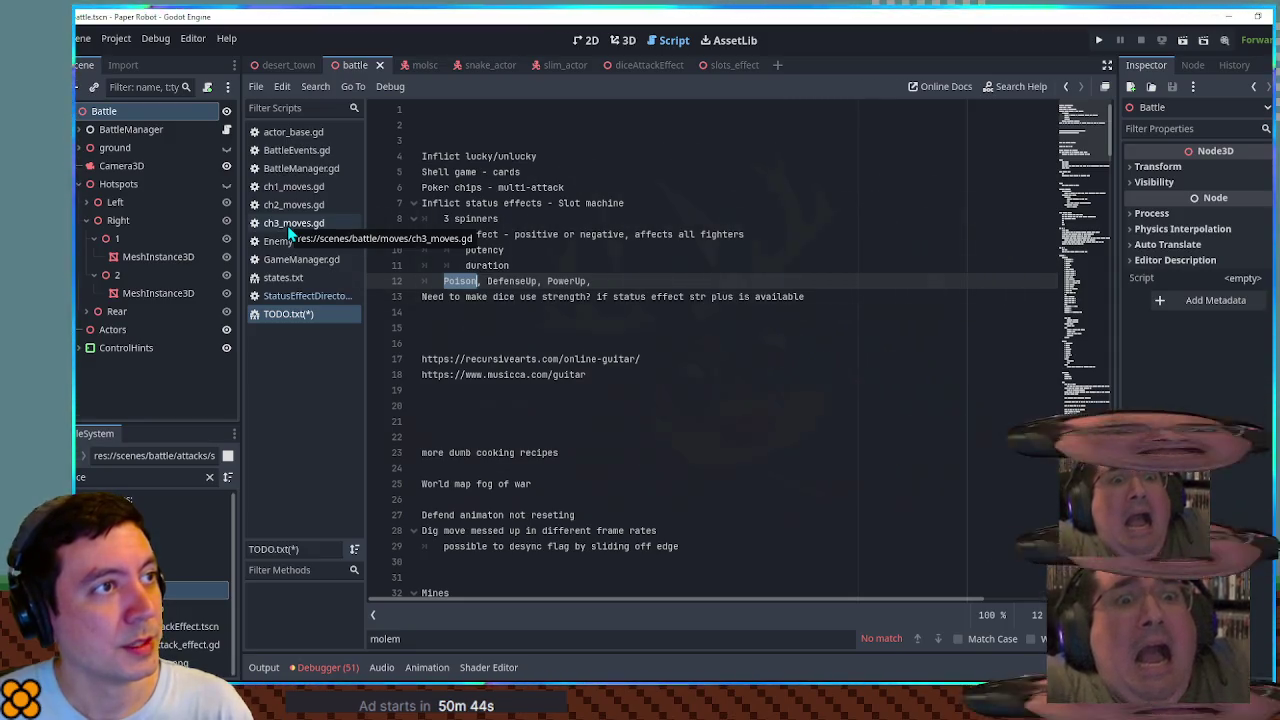
Step: Reword the effect note to 'affects relevant side only (don't rely on luck)'
{"action": "left_click", "coordinate": [772, 234]}
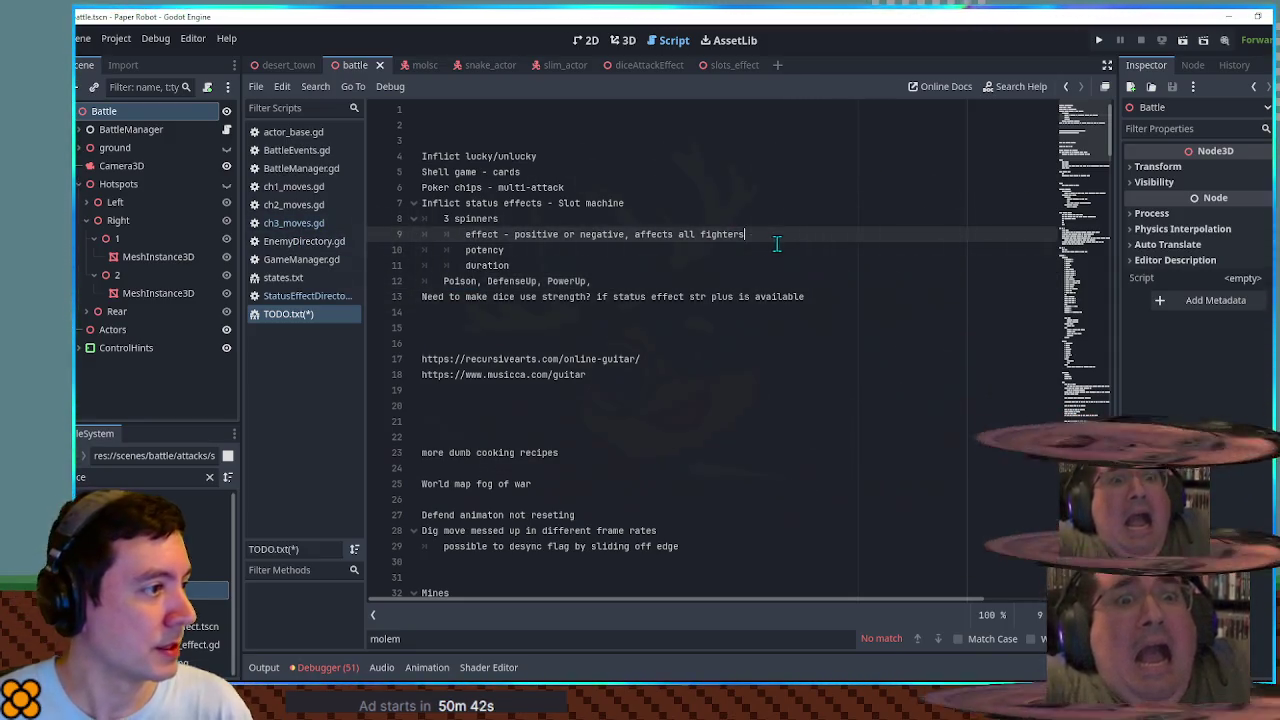
{"action": "double_click", "coordinate": [689, 234]}
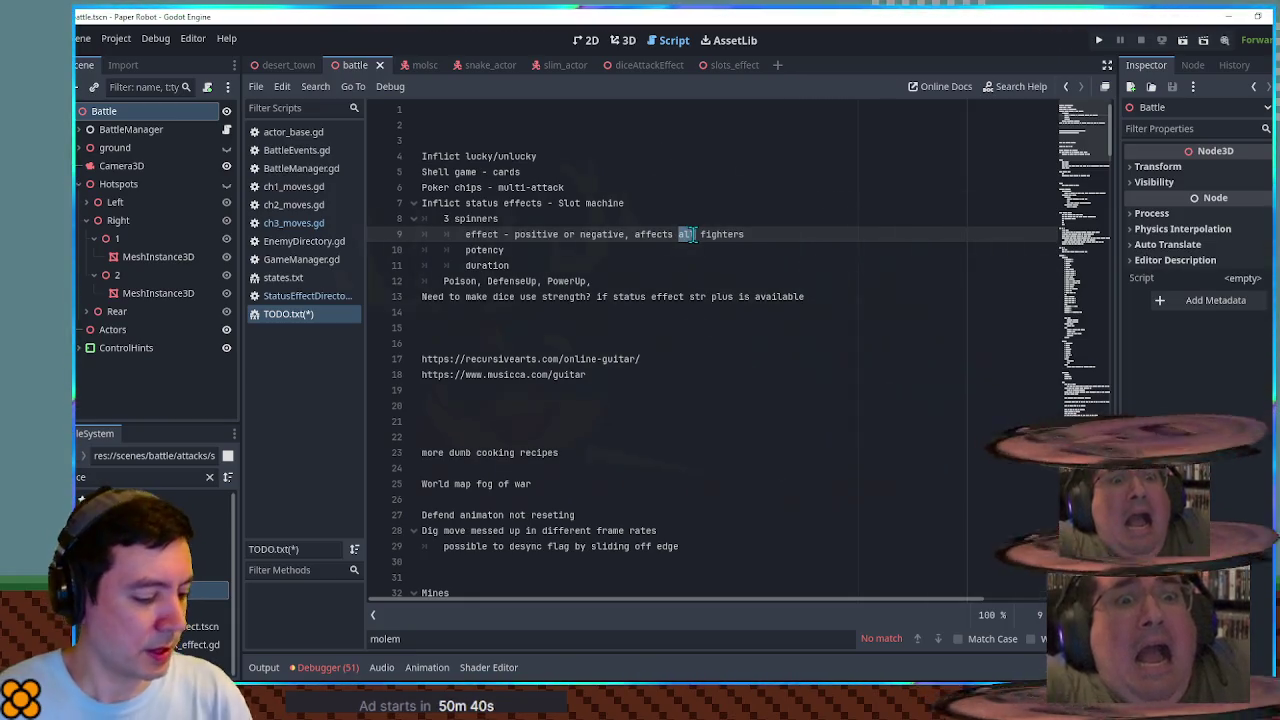
{"action": "type", "text": "relevant "}
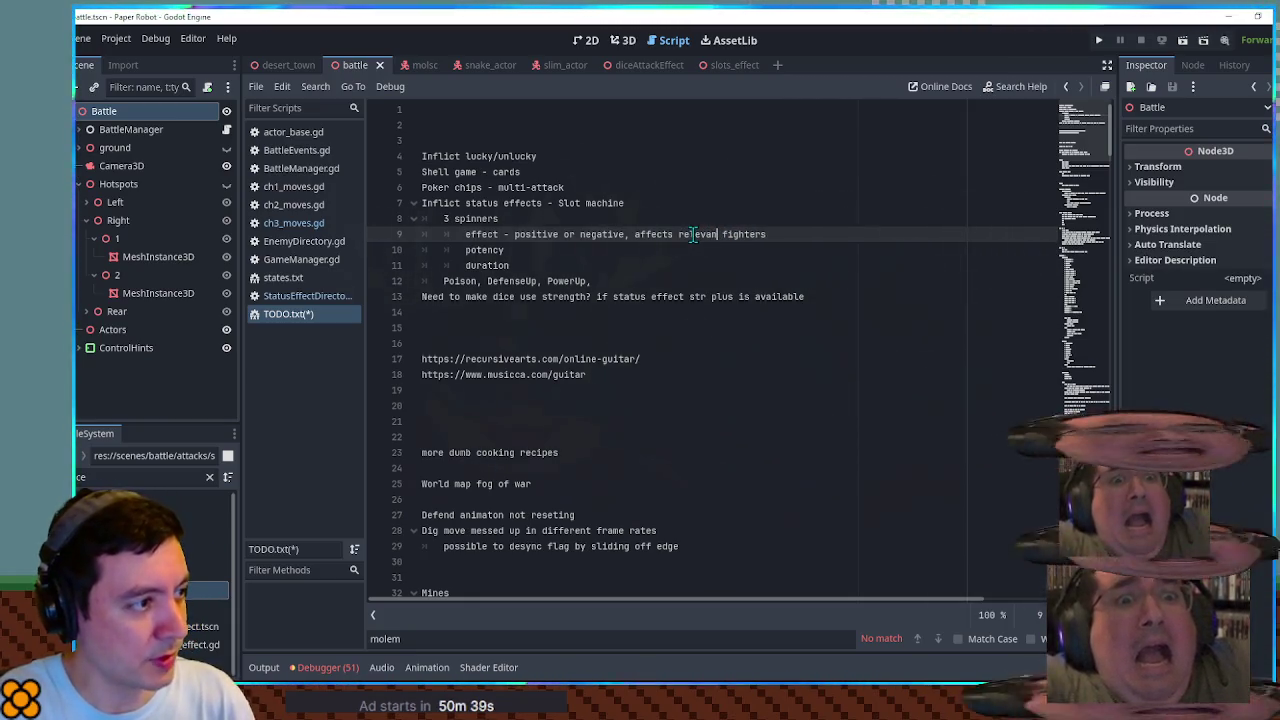
{"action": "type", "text": "side only"}
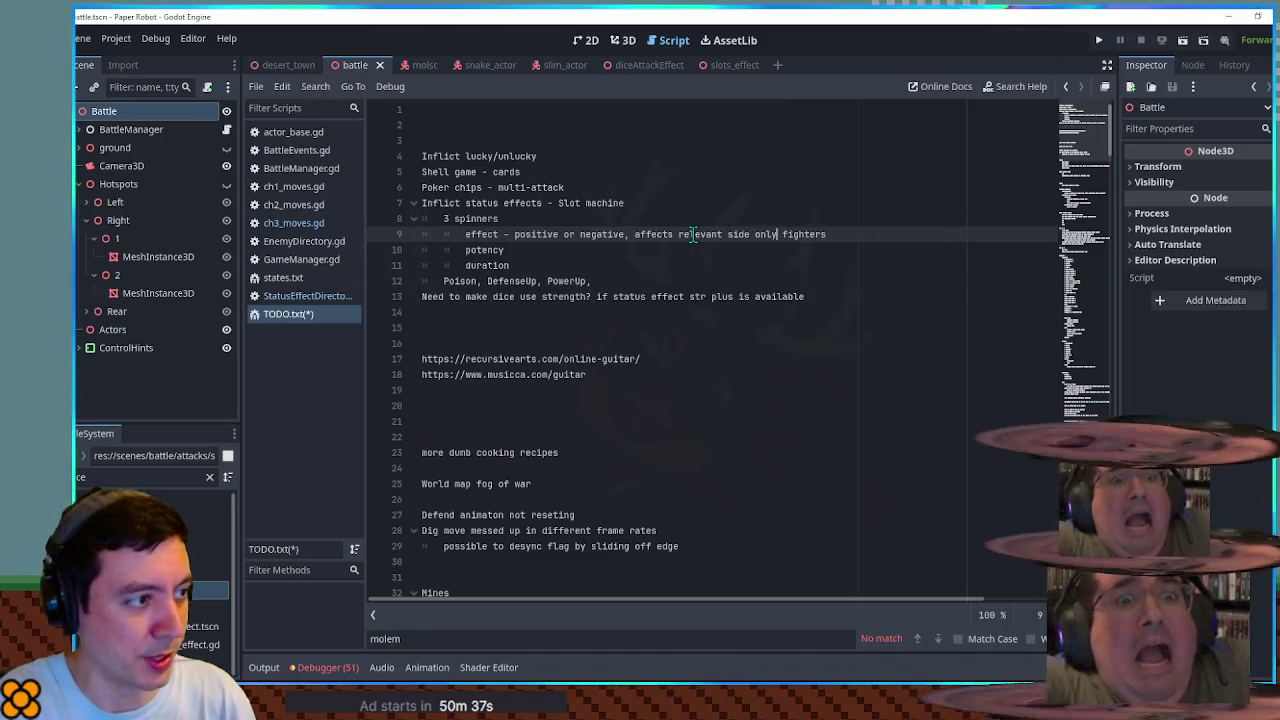
{"action": "key", "text": "ctrl+shift+Right"}
{"action": "type", "text": "(don't "}
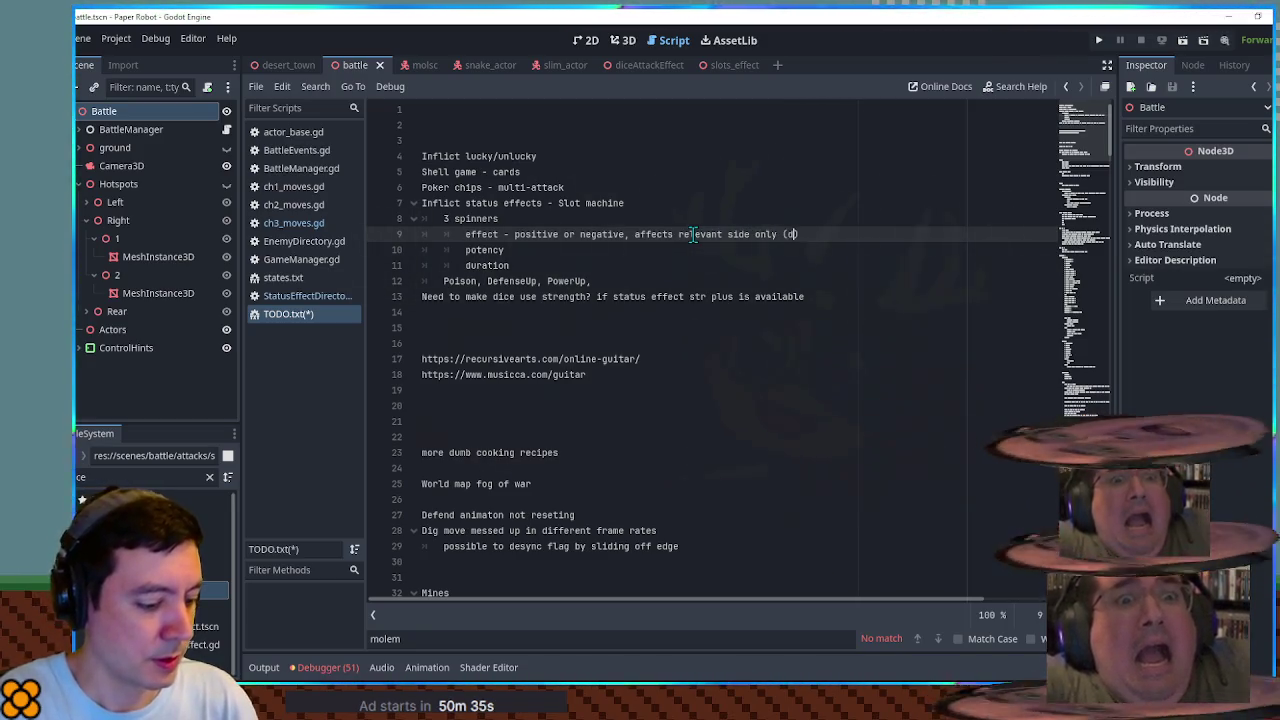
{"action": "type", "text": "rely on luck"}
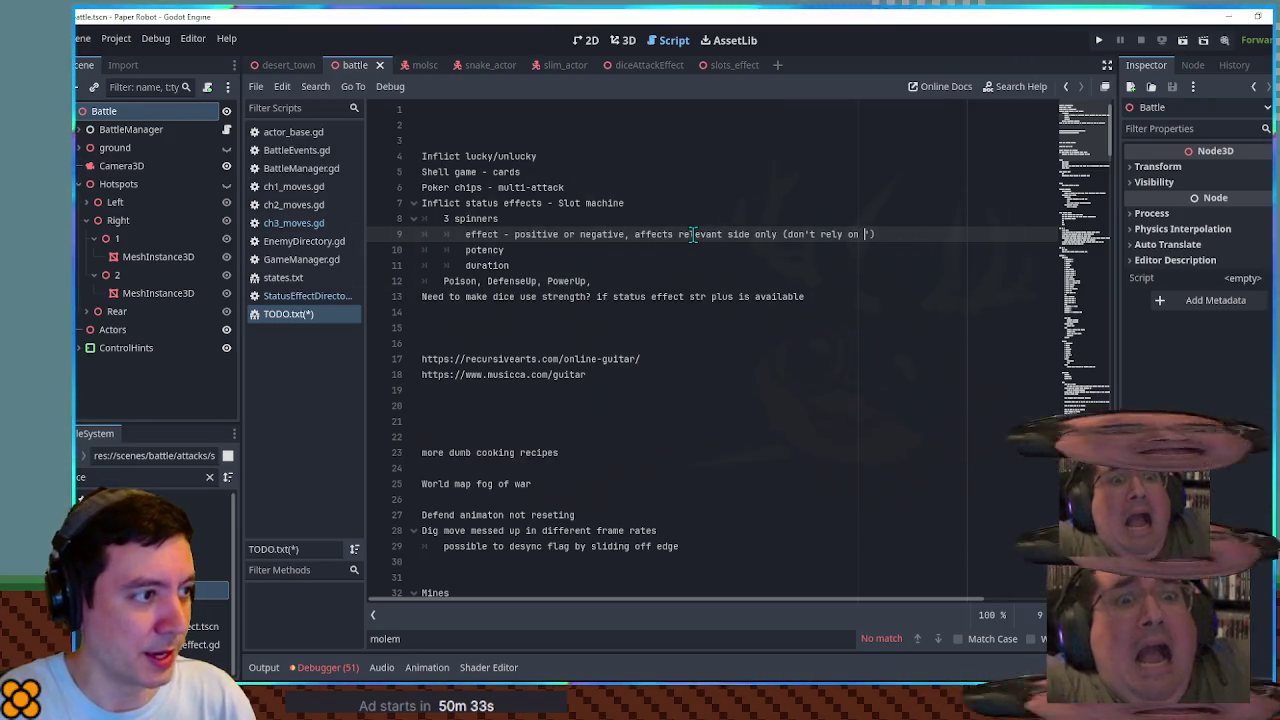
{"action": "key", "text": "Home"}
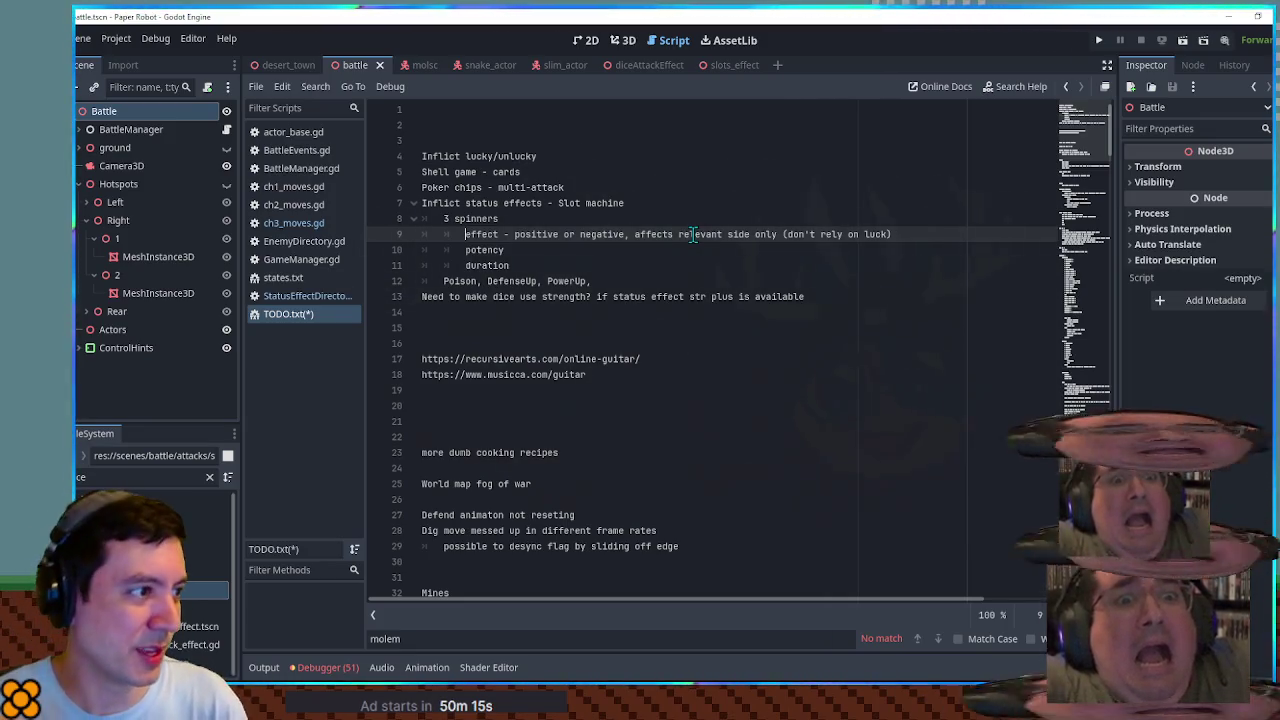
{"action": "left_click", "coordinate": [555, 263]}
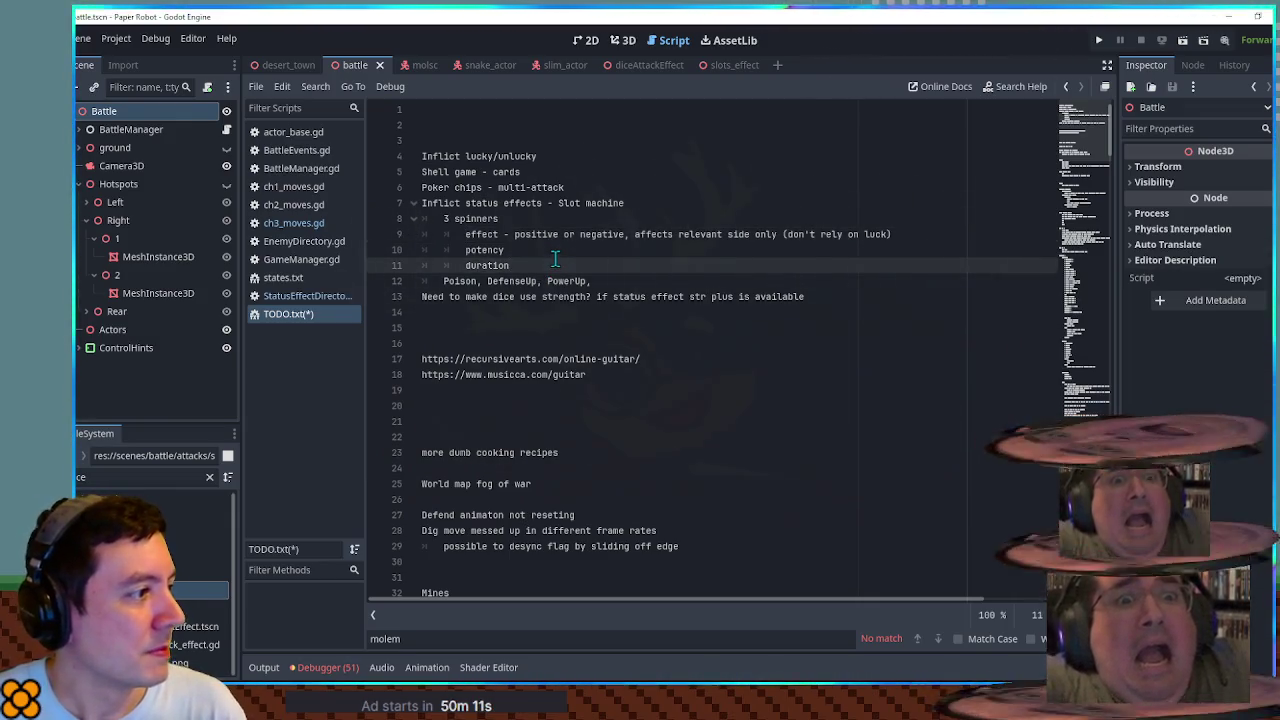
Step: Open StatusEffectDirectory.gd and inspect the PowerDown and HealthRegen effect definitions
{"action": "left_click", "coordinate": [348, 298]}
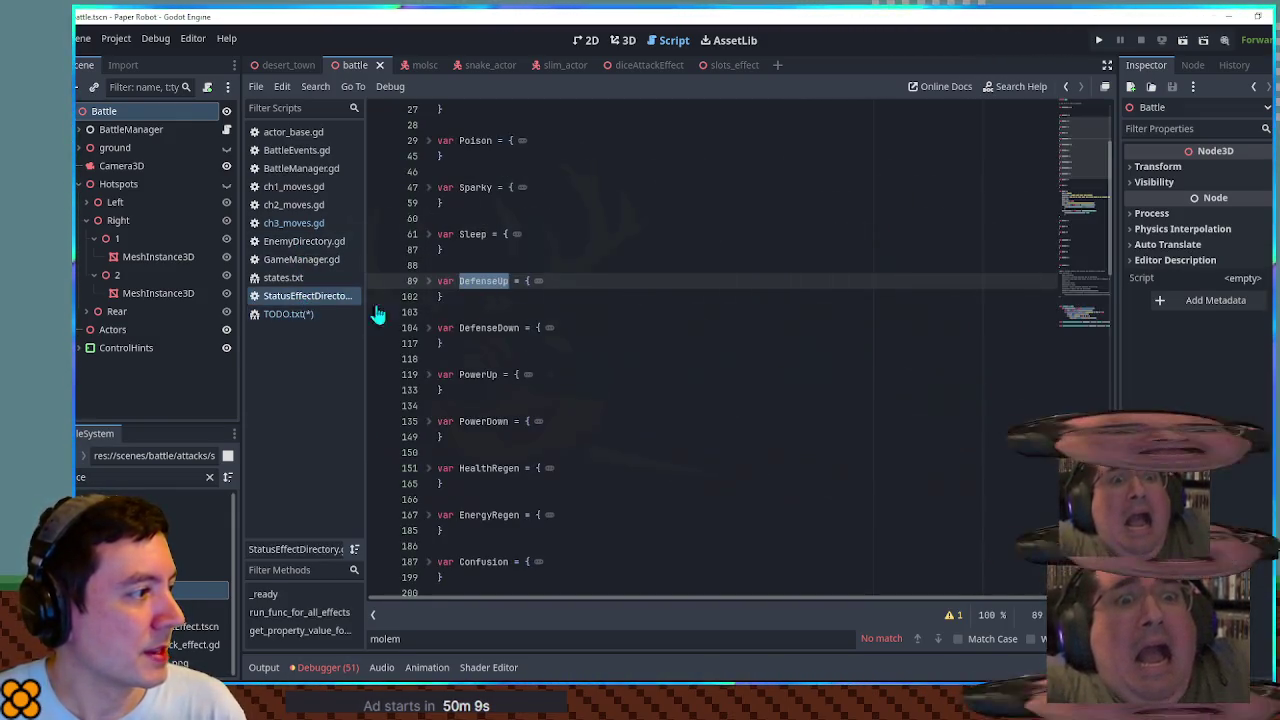
{"action": "scroll", "coordinate": [555, 305], "scroll_direction": "down", "scroll_amount": 1}
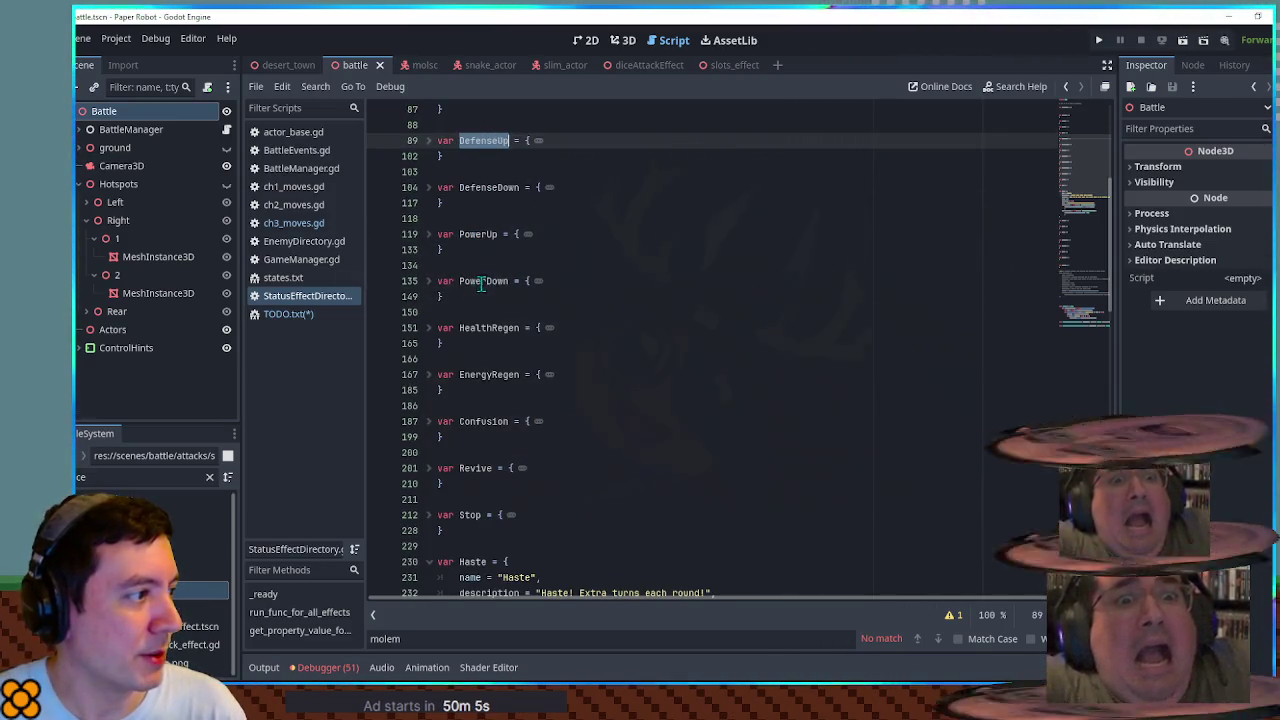
{"action": "scroll", "coordinate": [517, 262], "scroll_direction": "down", "scroll_amount": 3}
{"action": "double_click", "coordinate": [480, 140]}
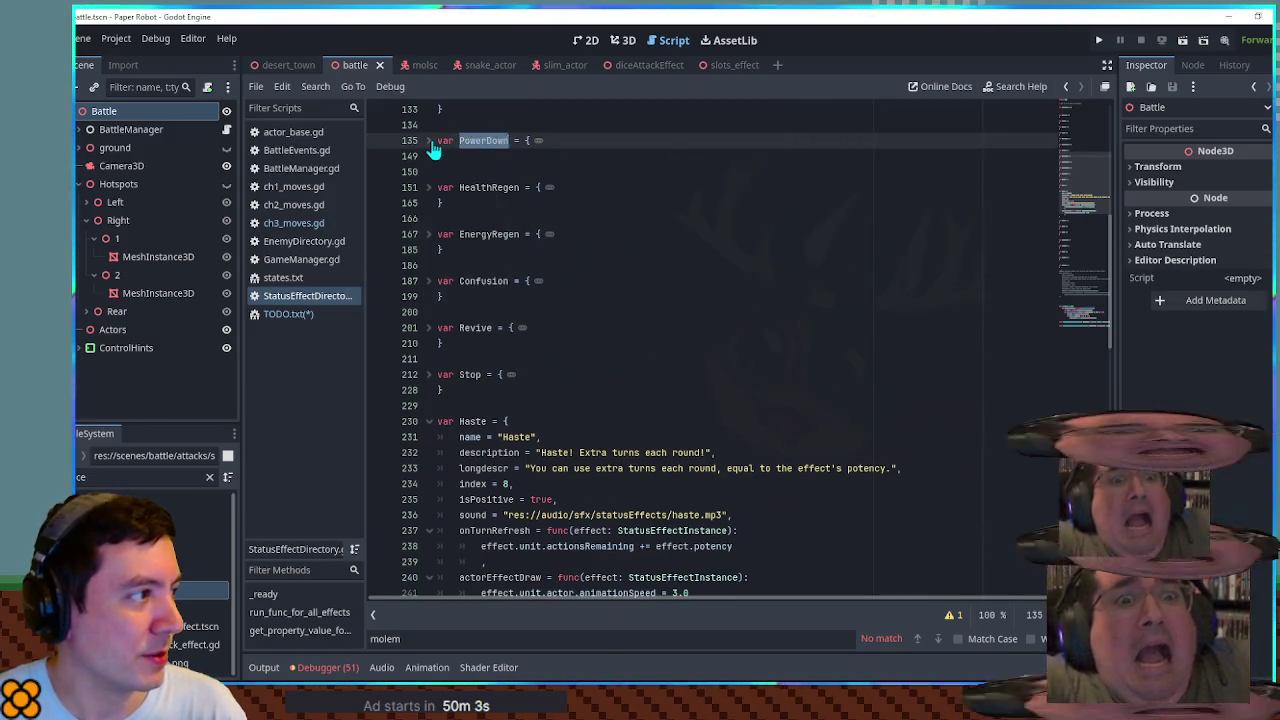
{"action": "left_click", "coordinate": [429, 141]}
{"action": "left_click", "coordinate": [429, 141]}
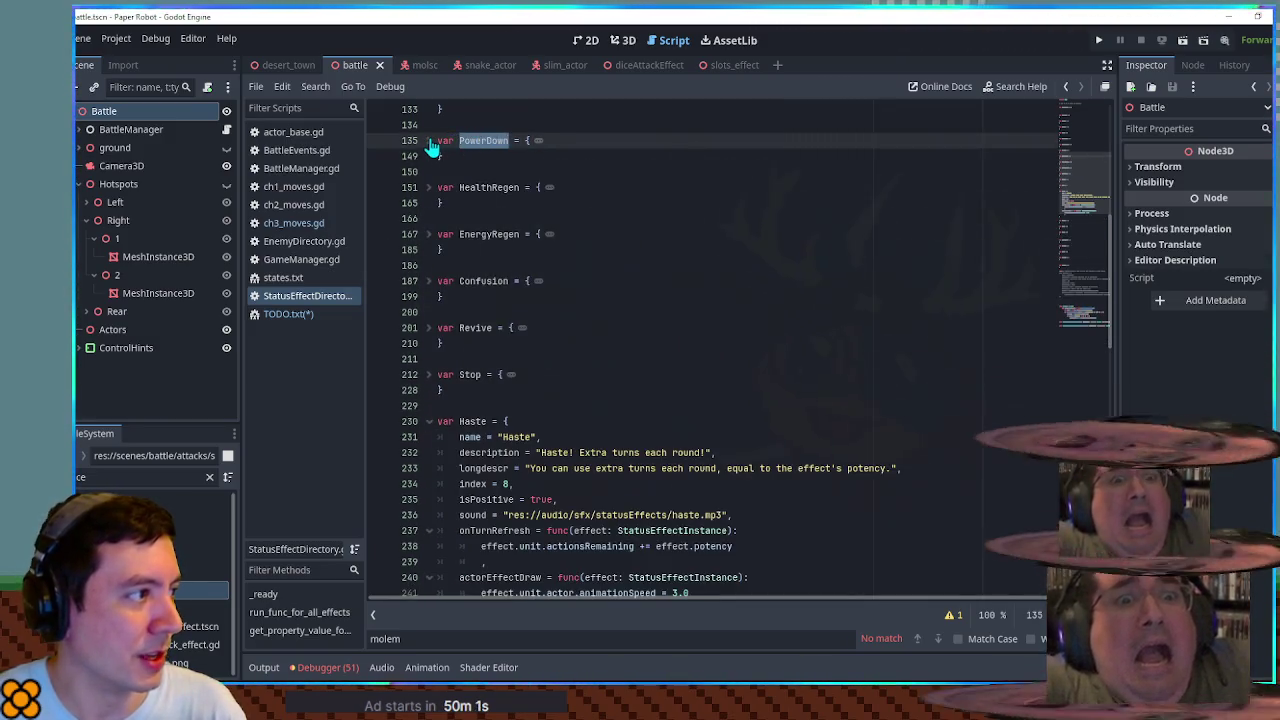
{"action": "double_click", "coordinate": [497, 187]}
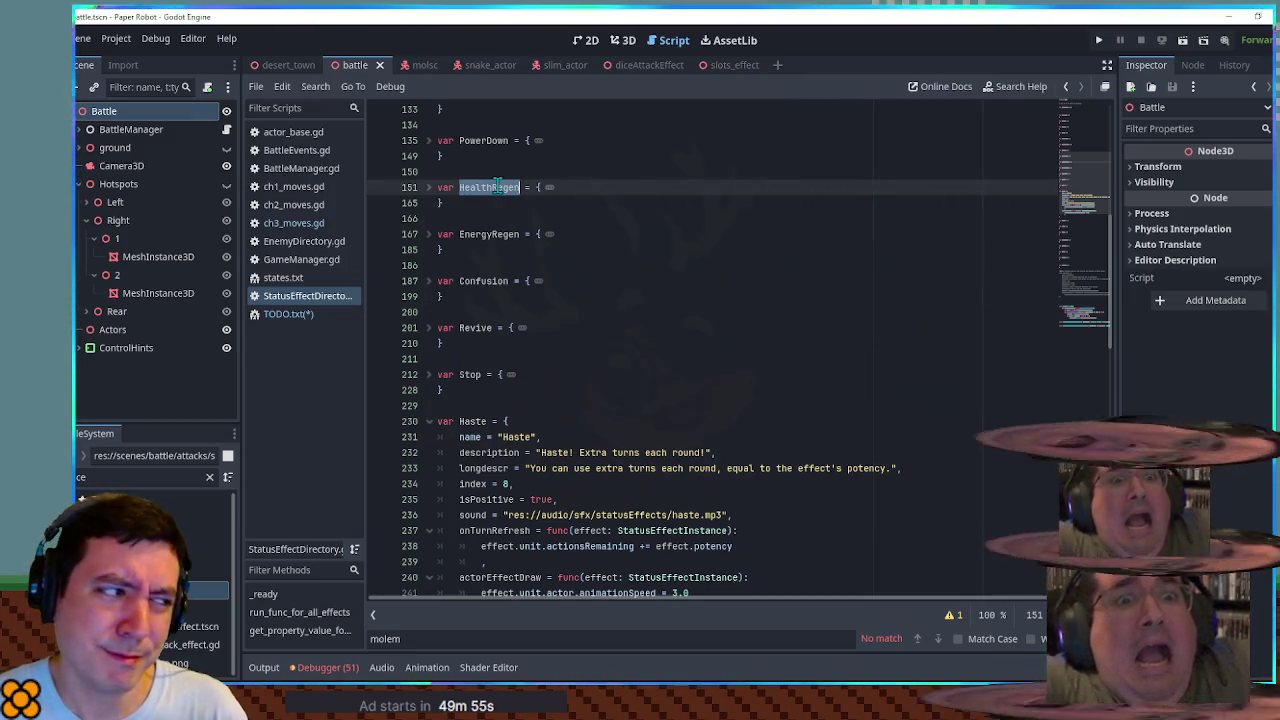
Step: Inspect the Haste and Freeze effect definitions, folding and unfolding their blocks
{"action": "scroll", "coordinate": [497, 187], "scroll_direction": "down", "scroll_amount": 2}
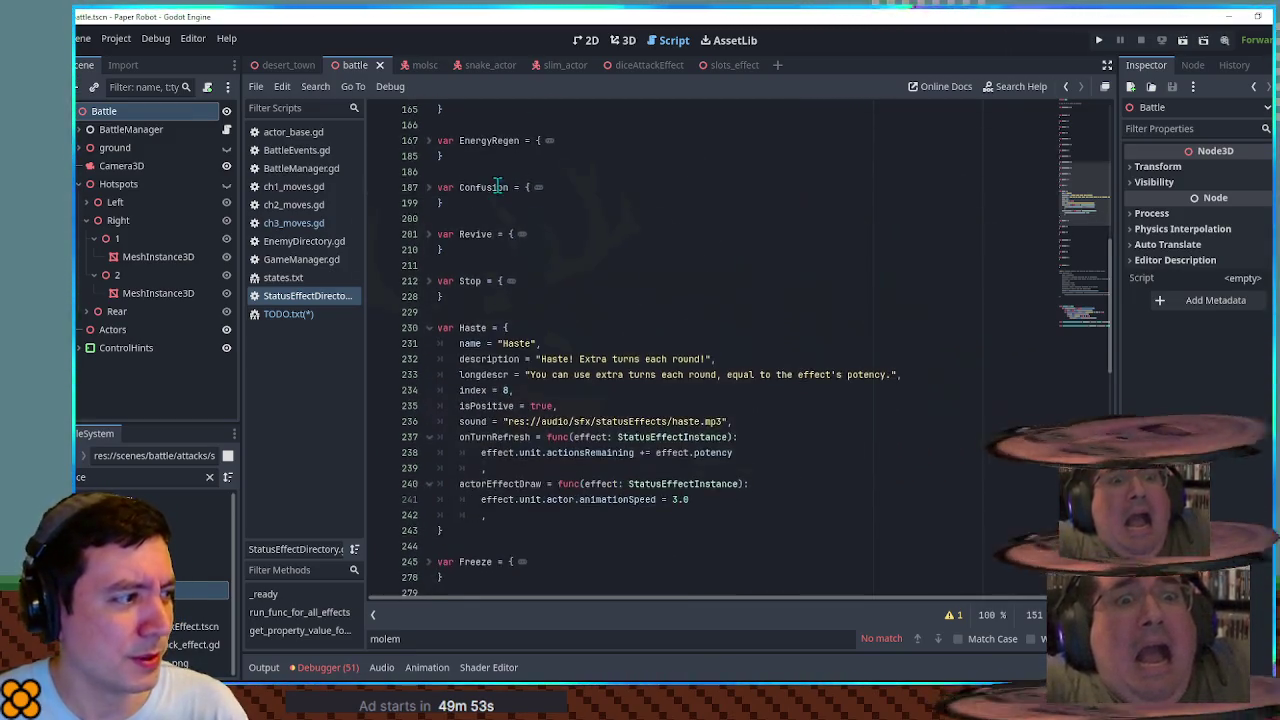
{"action": "scroll", "coordinate": [497, 187], "scroll_direction": "down", "scroll_amount": 1}
{"action": "left_click", "coordinate": [429, 281]}
{"action": "double_click", "coordinate": [469, 280]}
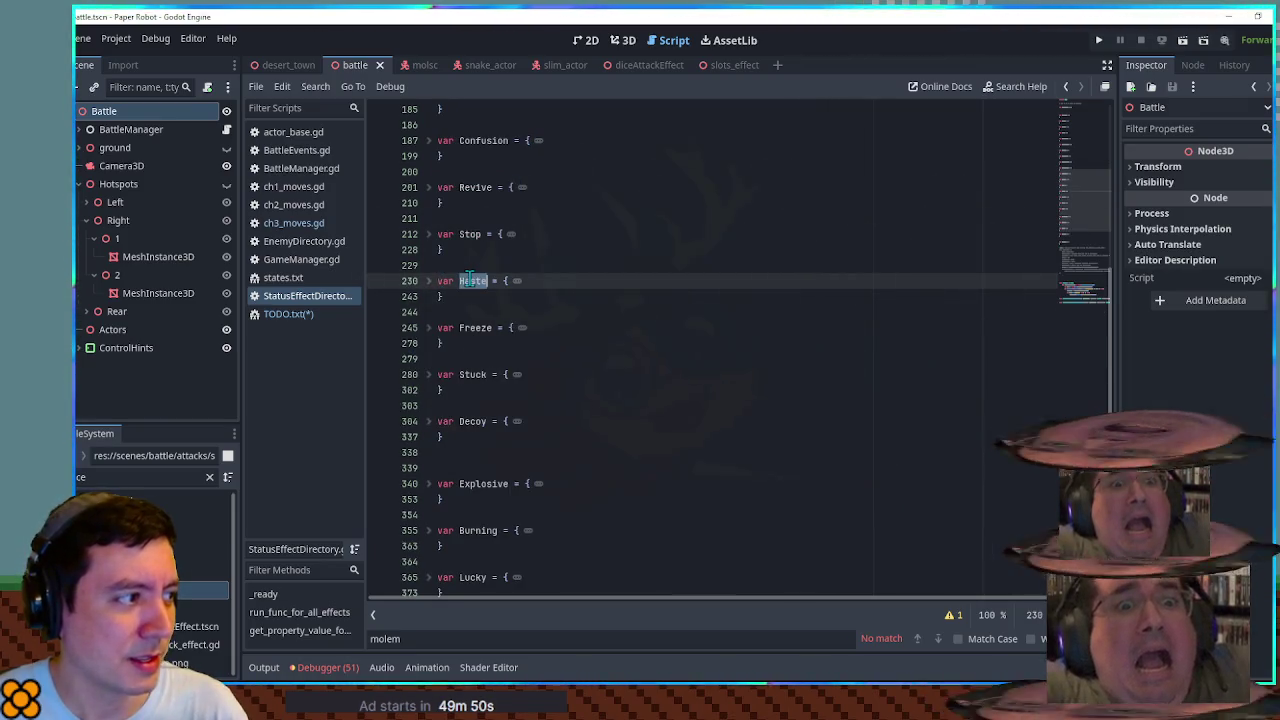
{"action": "double_click", "coordinate": [476, 329]}
{"action": "left_click", "coordinate": [429, 330]}
{"action": "scroll", "coordinate": [430, 335], "scroll_direction": "down", "scroll_amount": 2}
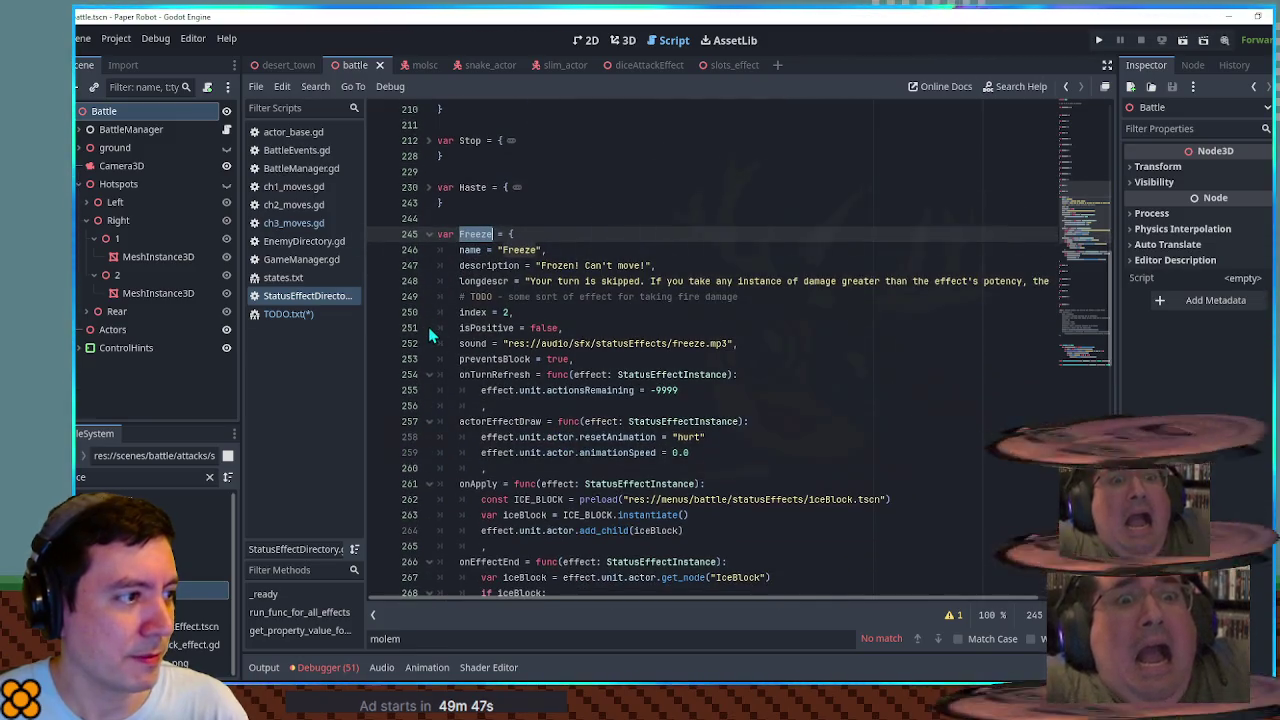
{"action": "left_click_drag", "start_coordinate": [800, 598], "coordinate": [958, 620]}
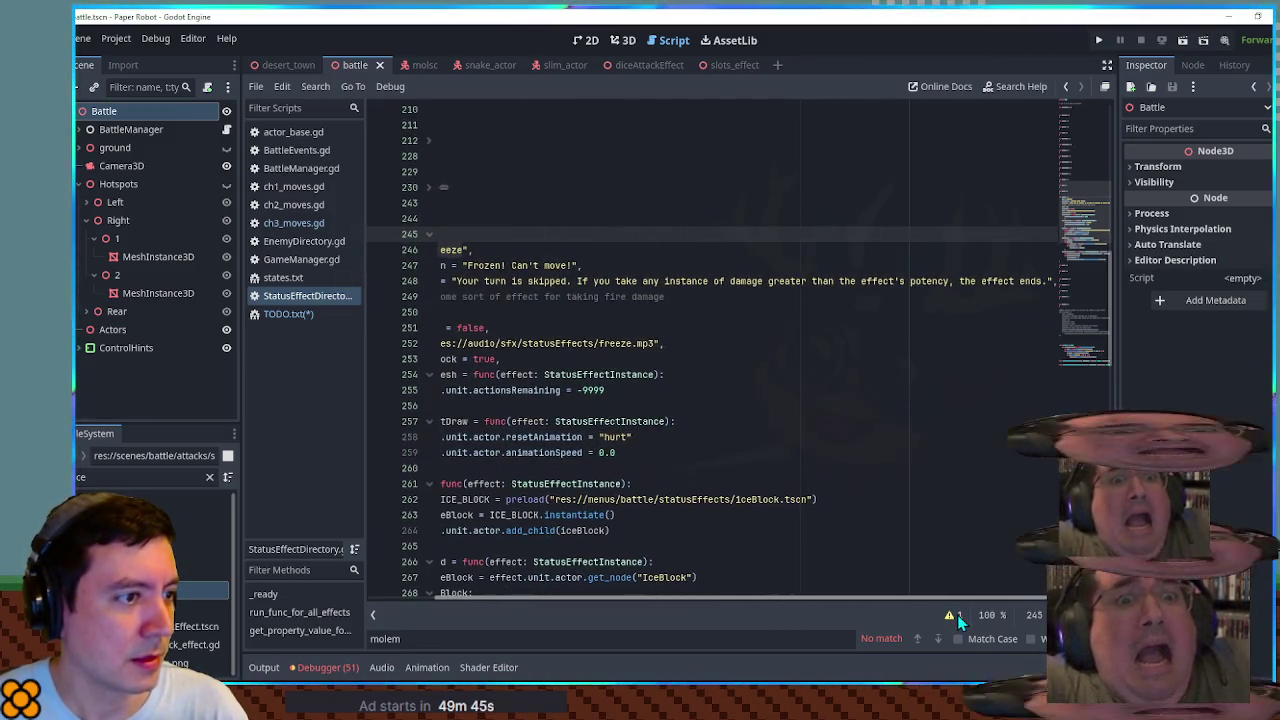
{"action": "left_click_drag", "start_coordinate": [795, 598], "coordinate": [703, 600]}
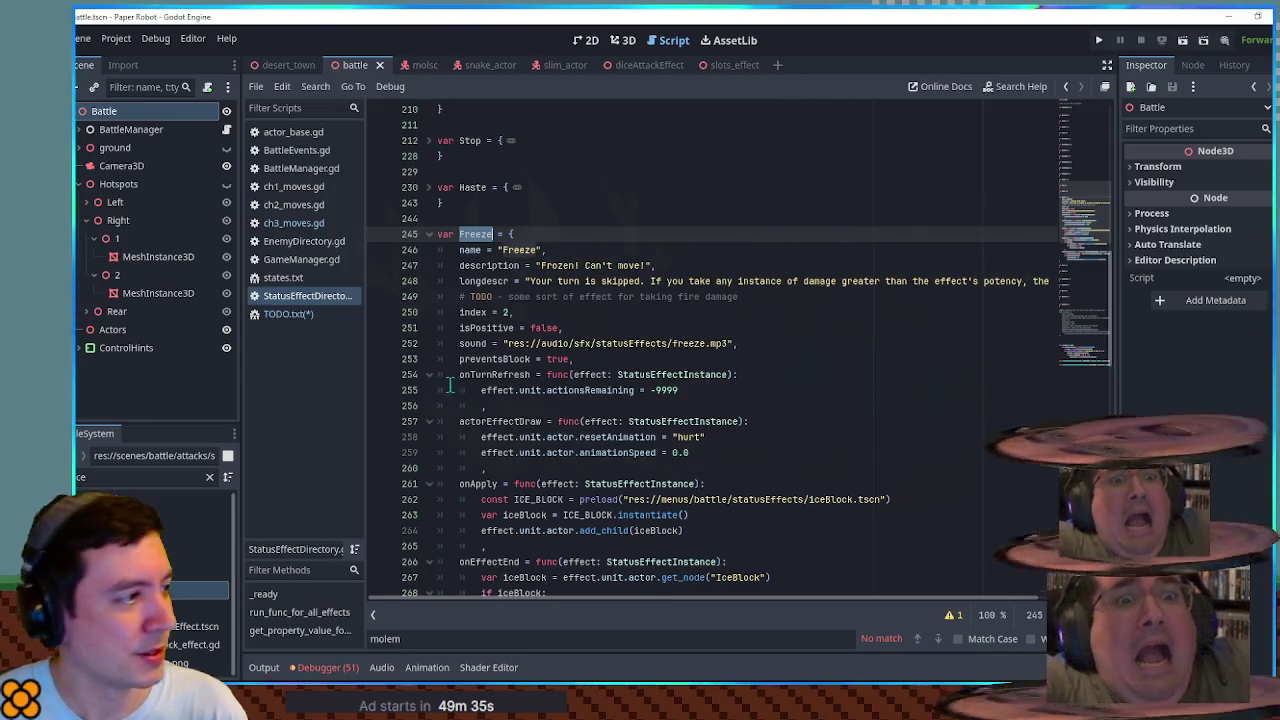
{"action": "left_click", "coordinate": [428, 234]}
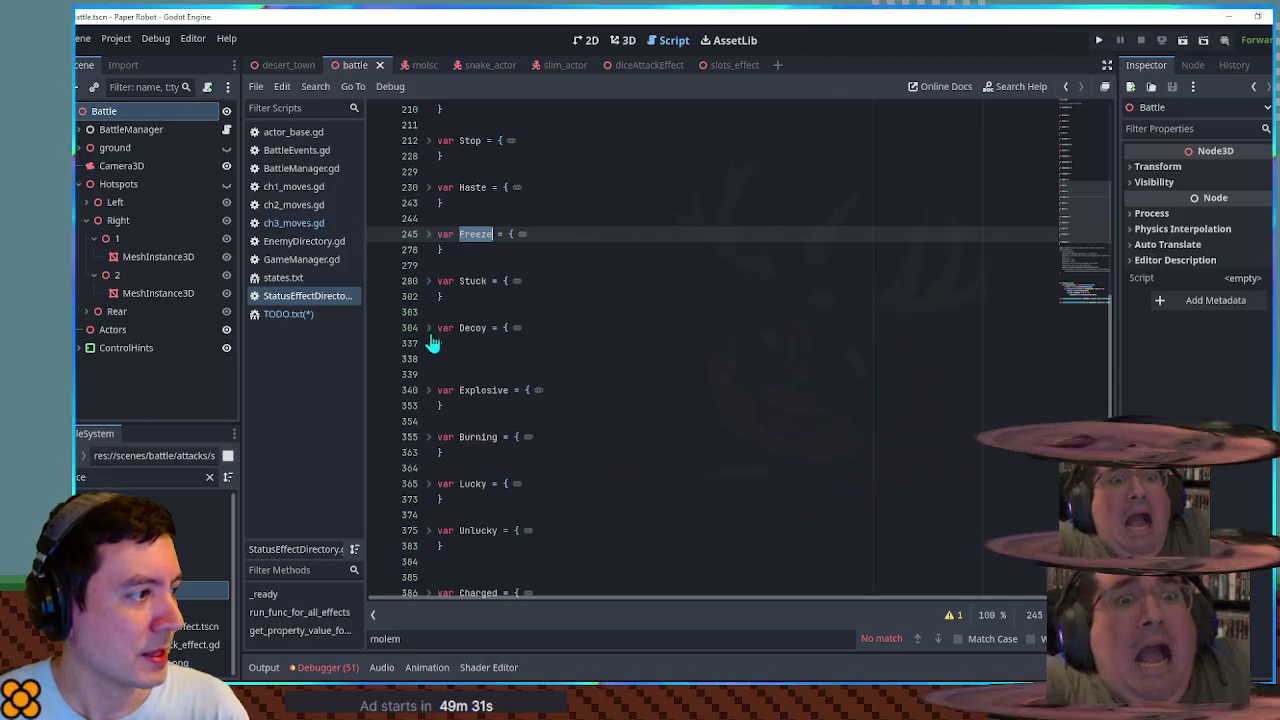
Step: Expand the Burning definition and copy its name, then bring up ch3_moves.gd
{"action": "scroll", "coordinate": [432, 343], "scroll_direction": "down", "scroll_amount": 2}
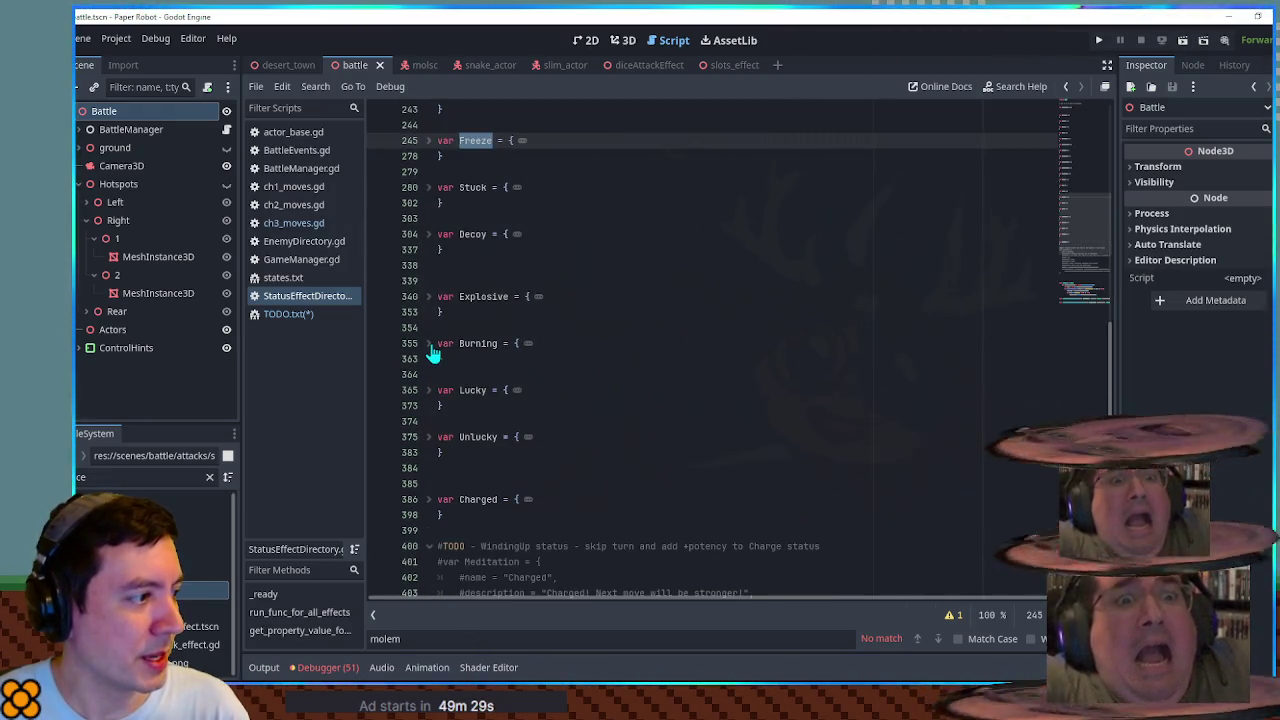
{"action": "left_click", "coordinate": [430, 344]}
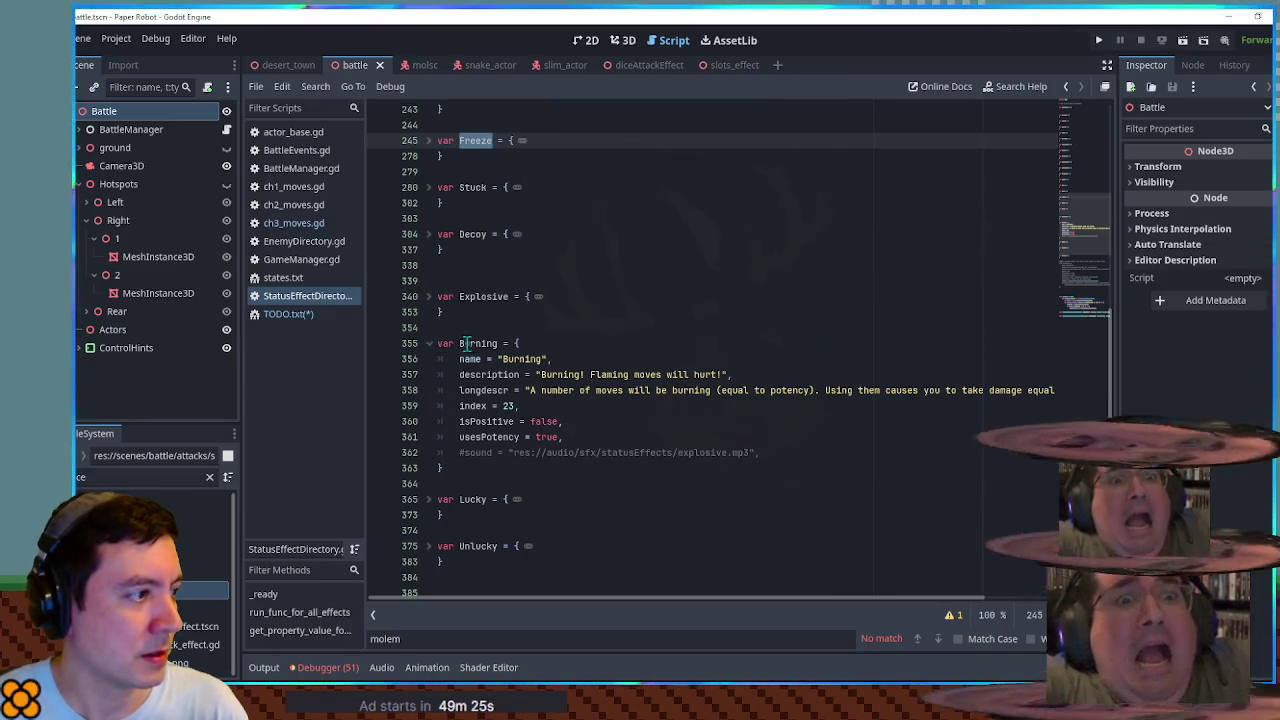
{"action": "double_click", "coordinate": [477, 343]}
{"action": "key", "text": "ctrl+c"}
{"action": "left_click", "coordinate": [295, 226]}
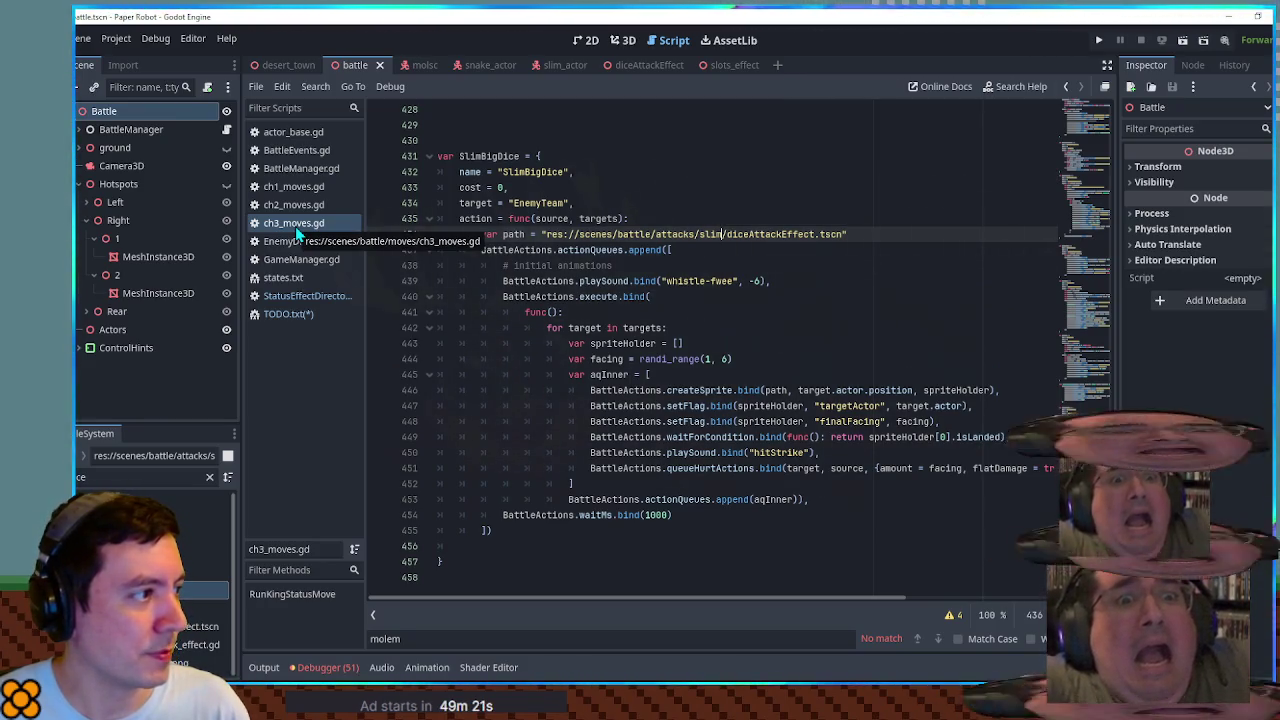
Step: Paste 'Burning,' before DefenseUp so line 12 reads Poison, Burning, DefenseUp, PowerUp
{"action": "left_click", "coordinate": [305, 315]}
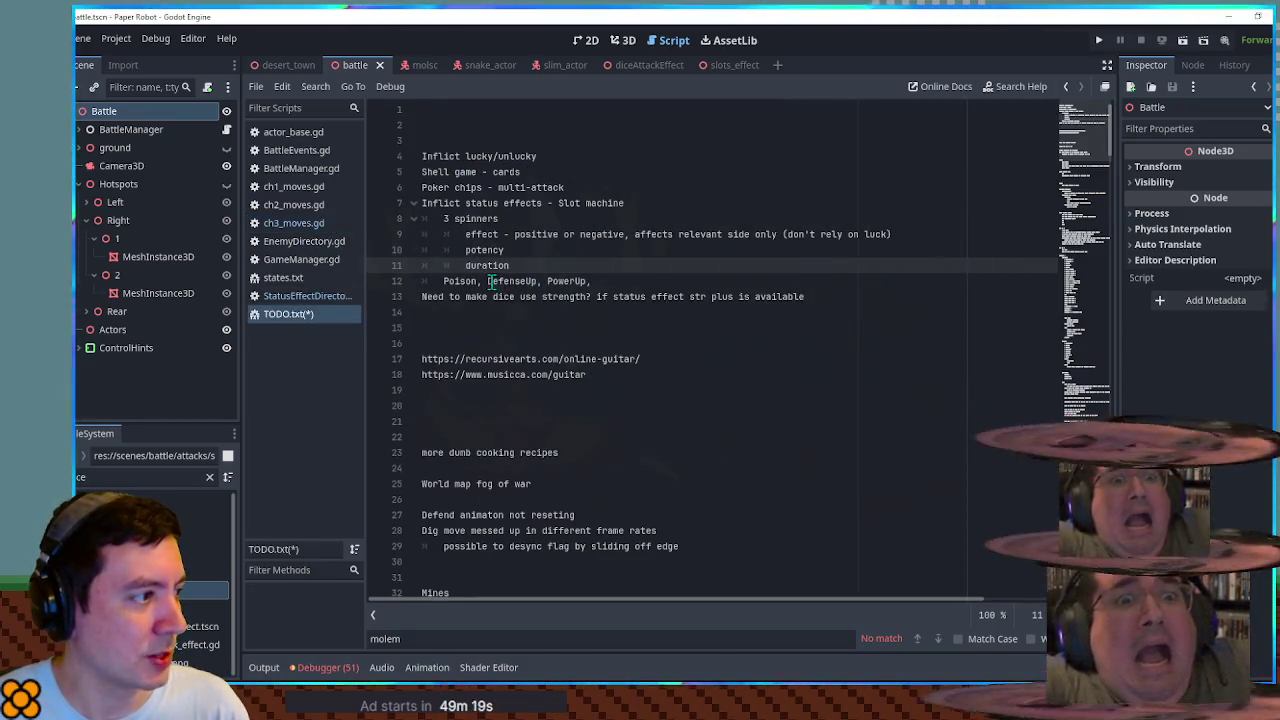
{"action": "left_click", "coordinate": [487, 281]}
{"action": "key", "text": "ctrl+v"}
{"action": "type", "text": ","}
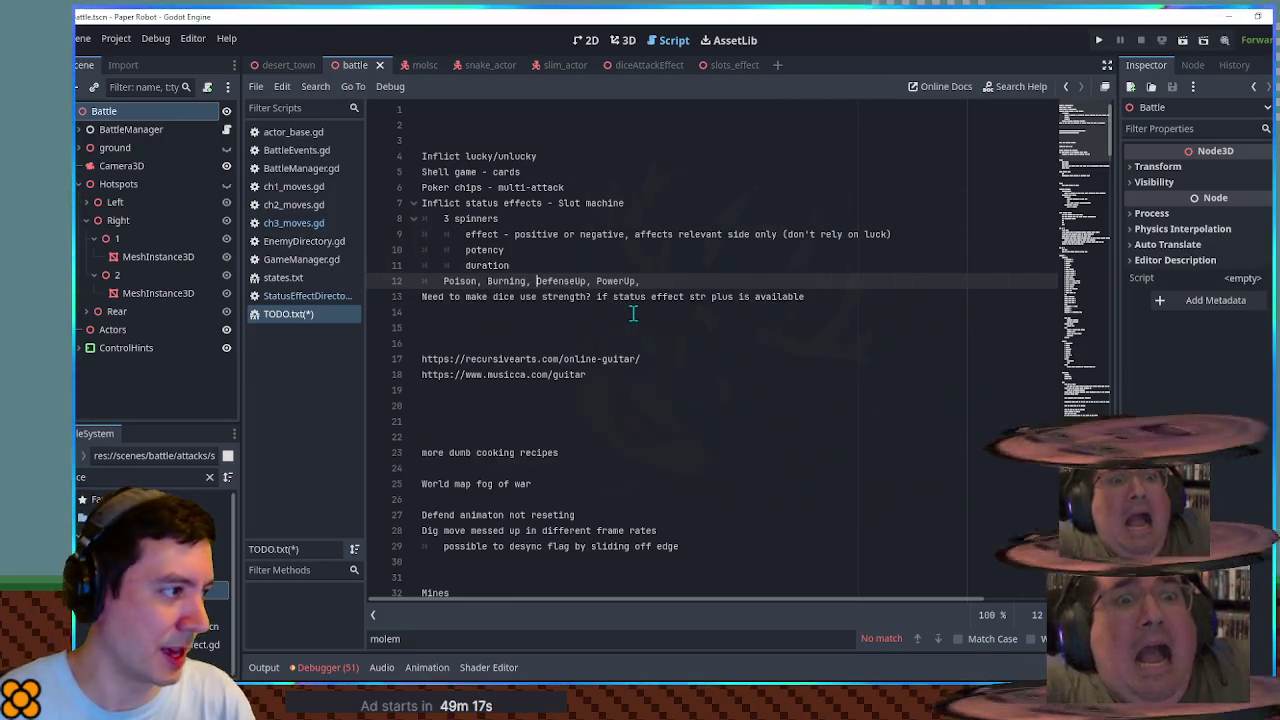